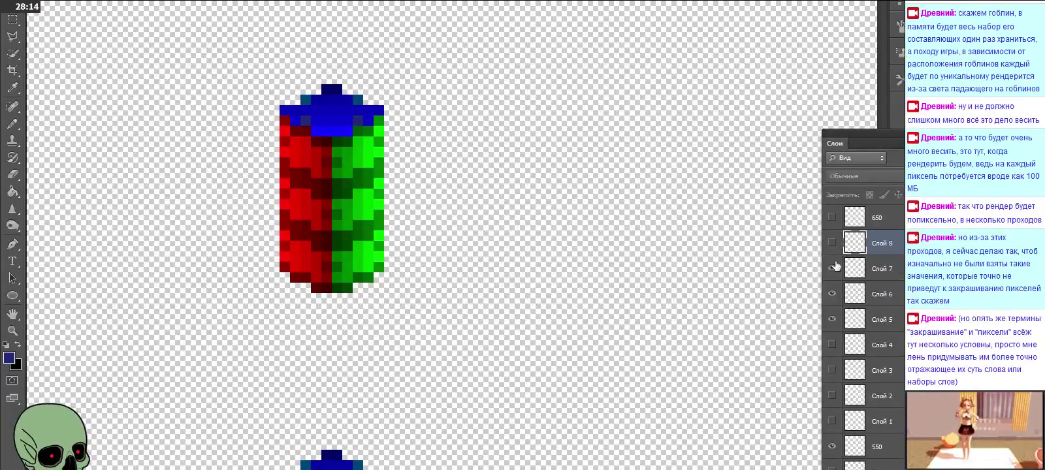
{"action": "left_click", "coordinate": [832, 243]}
{"action": "left_click", "coordinate": [833, 268]}
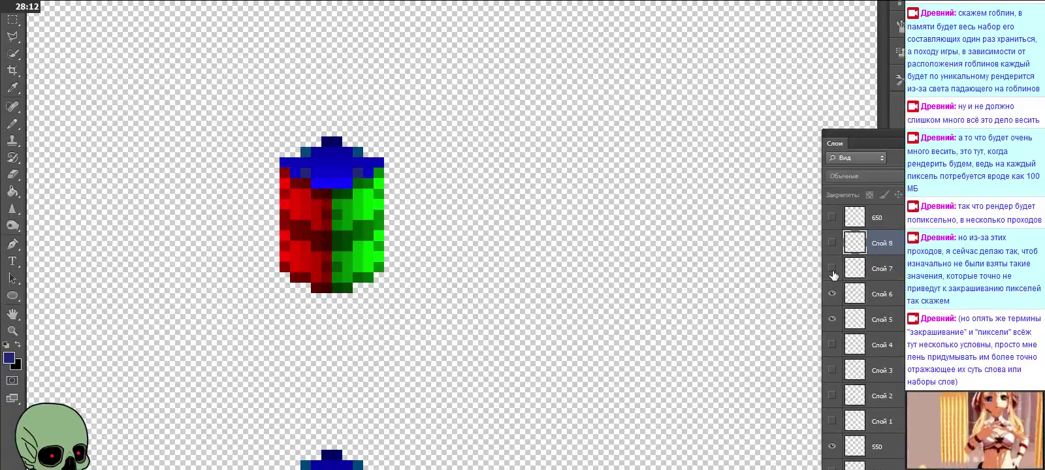
{"action": "left_click", "coordinate": [832, 293]}
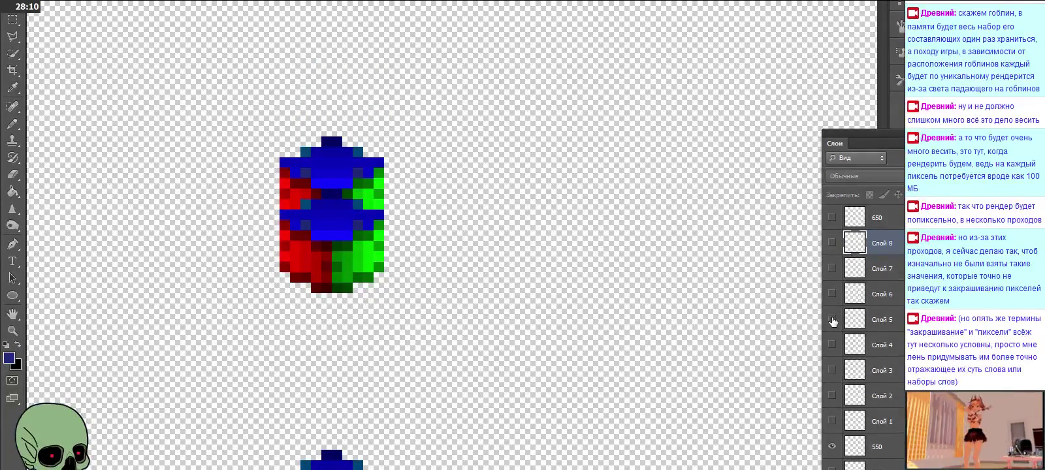
{"action": "left_click", "coordinate": [833, 319]}
{"action": "left_click", "coordinate": [833, 294]}
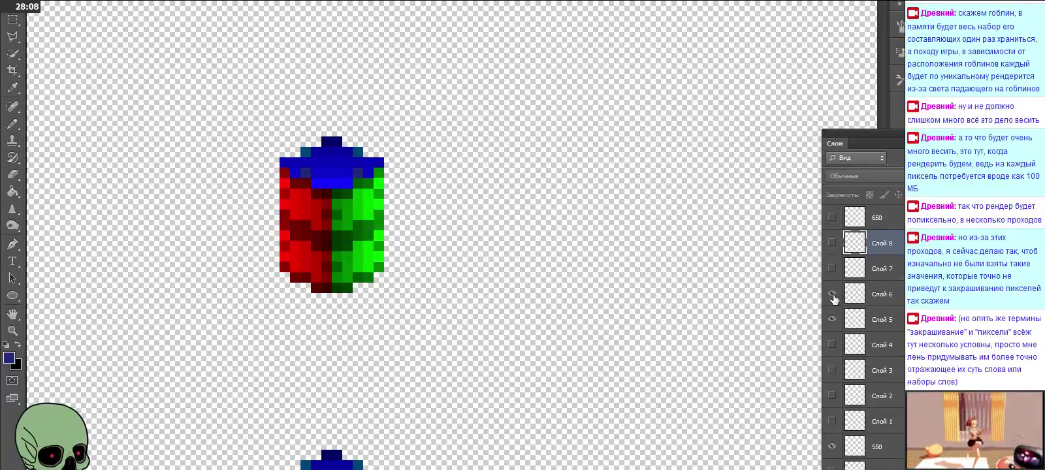
{"action": "left_click", "coordinate": [832, 268]}
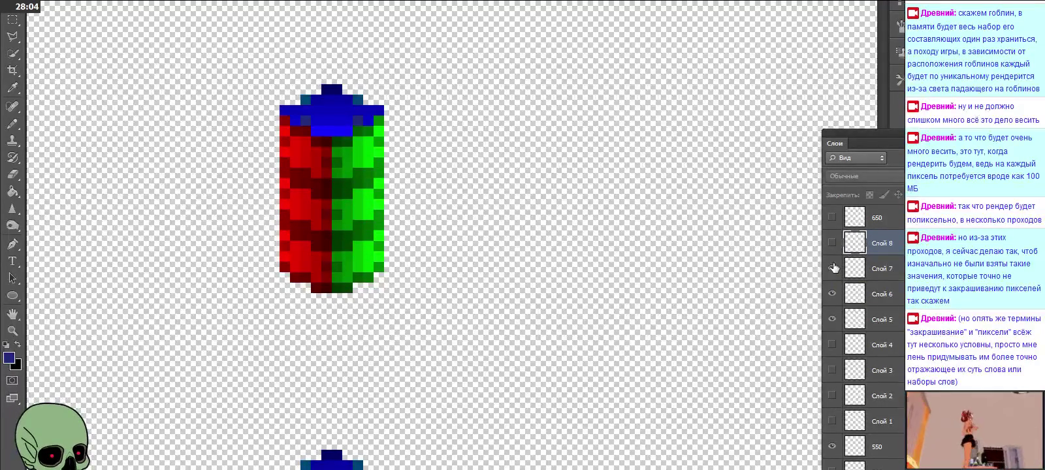
Rename Слой 5, Слой 6 and Слой 7 to 555, 556 and 557.
{"action": "double_click", "coordinate": [889, 320]}
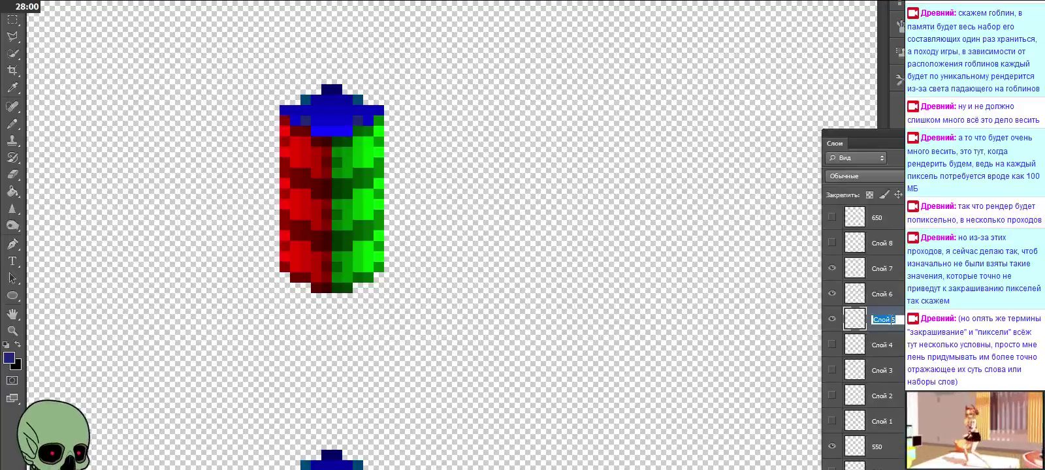
{"action": "type", "text": "555"}
{"action": "double_click", "coordinate": [882, 294]}
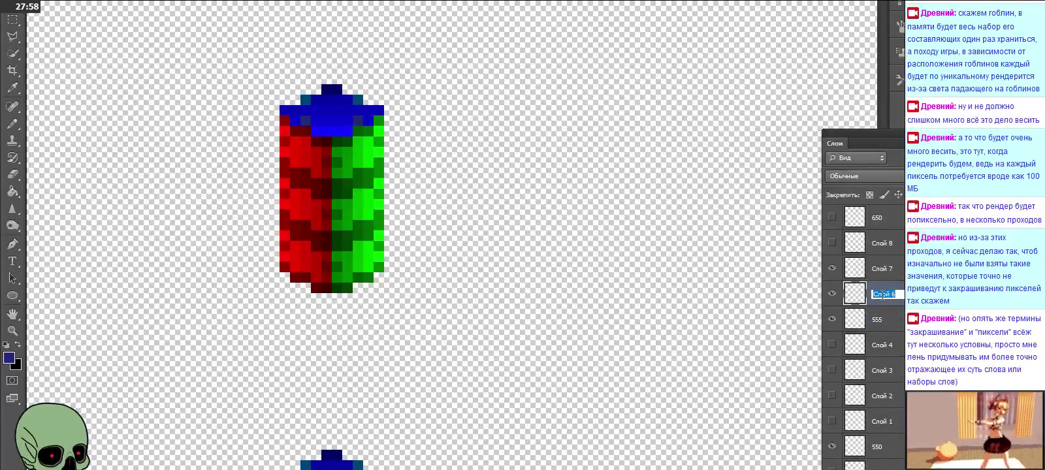
{"action": "type", "text": "556"}
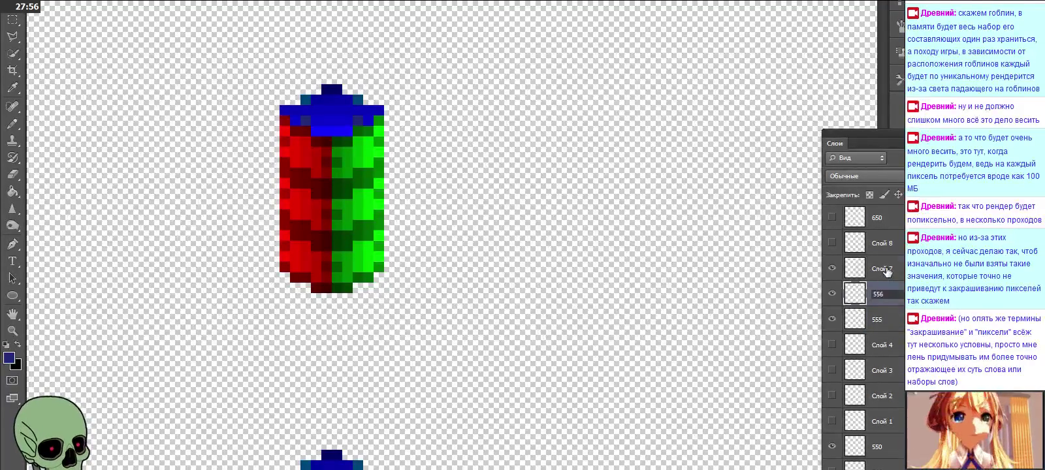
{"action": "double_click", "coordinate": [883, 269]}
{"action": "type", "text": "557"}
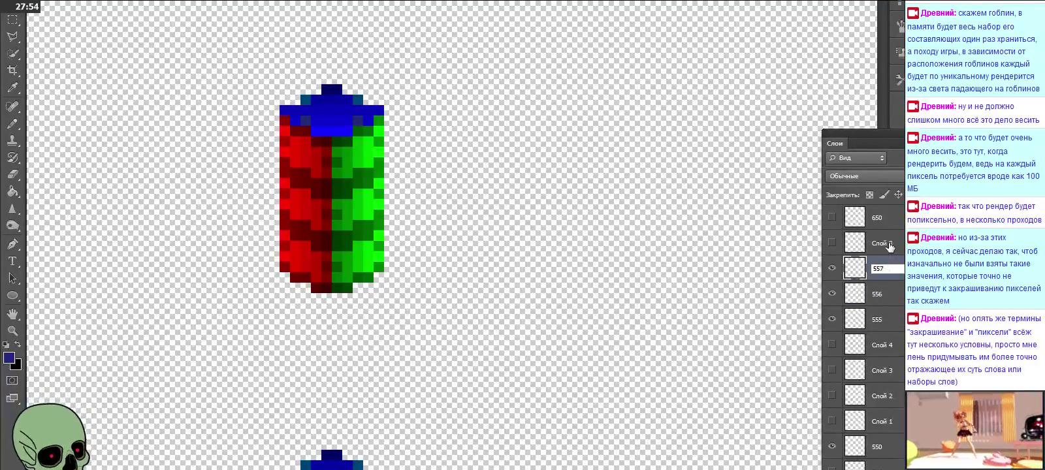
{"action": "left_click", "coordinate": [890, 248]}
Add Слой 4, Слой 3, Слой 2, Слой 1 and layer 550 to the layer selection.
{"action": "left_click", "coordinate": [892, 351], "text": "ctrl"}
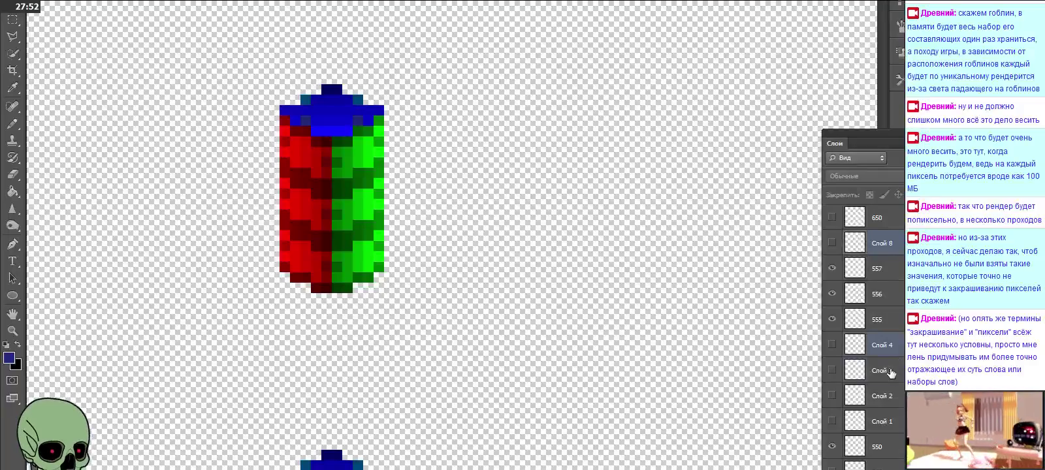
{"action": "left_click", "coordinate": [891, 373], "text": "ctrl"}
{"action": "left_click", "coordinate": [890, 400], "text": "ctrl"}
{"action": "left_click", "coordinate": [887, 425], "text": "ctrl"}
{"action": "left_click", "coordinate": [889, 449], "text": "ctrl"}
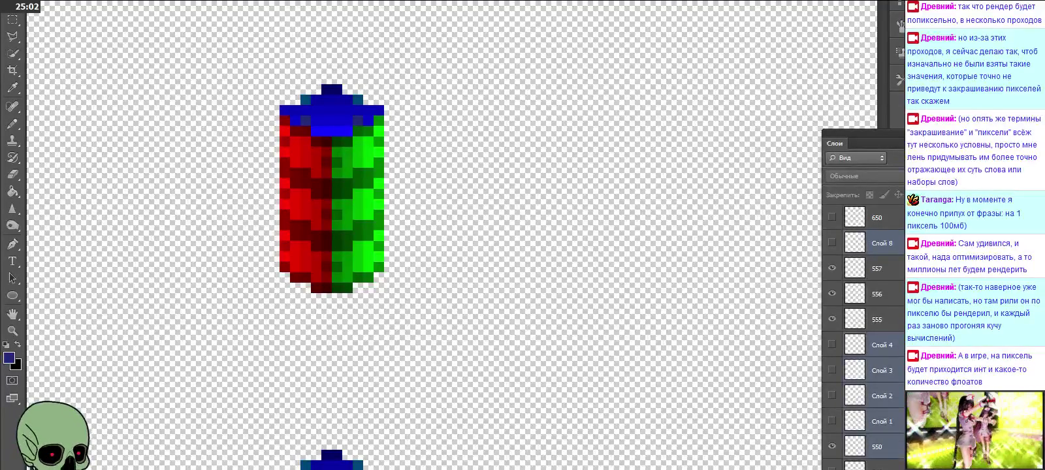
Delete the leftover layers Слой 1–4, Слой 8 and 550, confirming the prompt.
{"action": "key", "text": "Delete"}
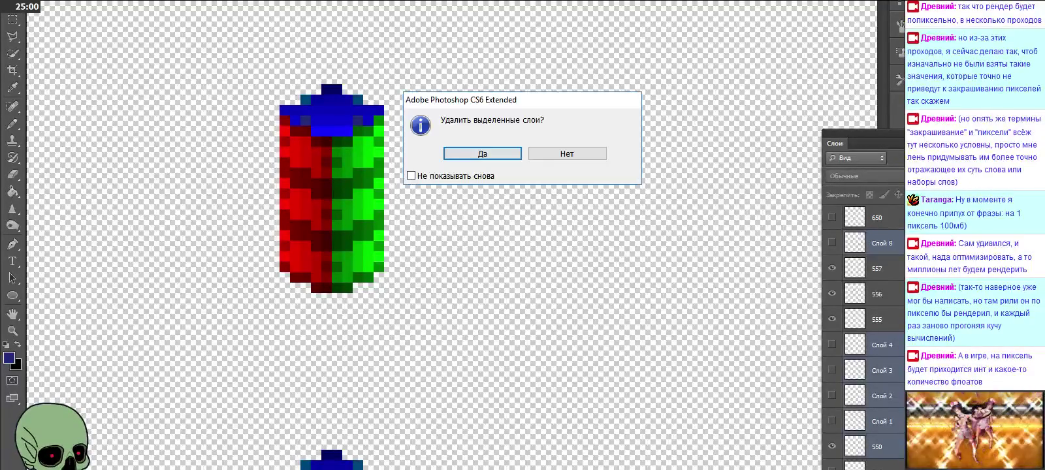
{"action": "left_click", "coordinate": [503, 157]}
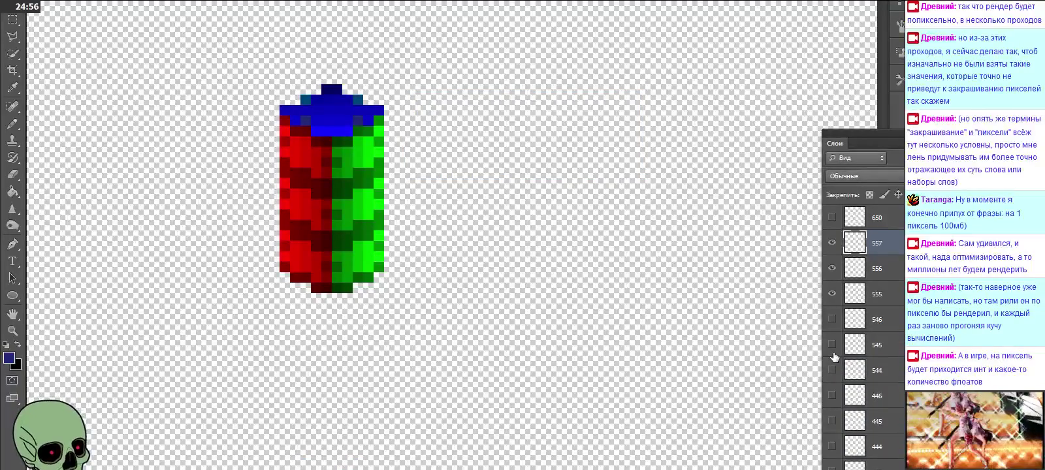
{"action": "left_click", "coordinate": [828, 293]}
Toggle layer visibility until 555, 556 and 557 are hidden, leaving one cube.
{"action": "left_click", "coordinate": [832, 294]}
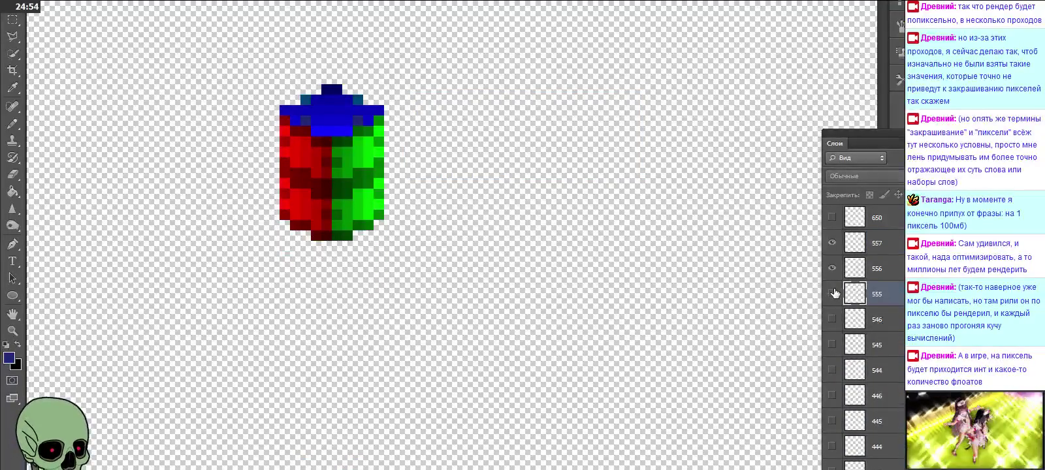
{"action": "left_click", "coordinate": [832, 268]}
{"action": "left_click", "coordinate": [832, 243]}
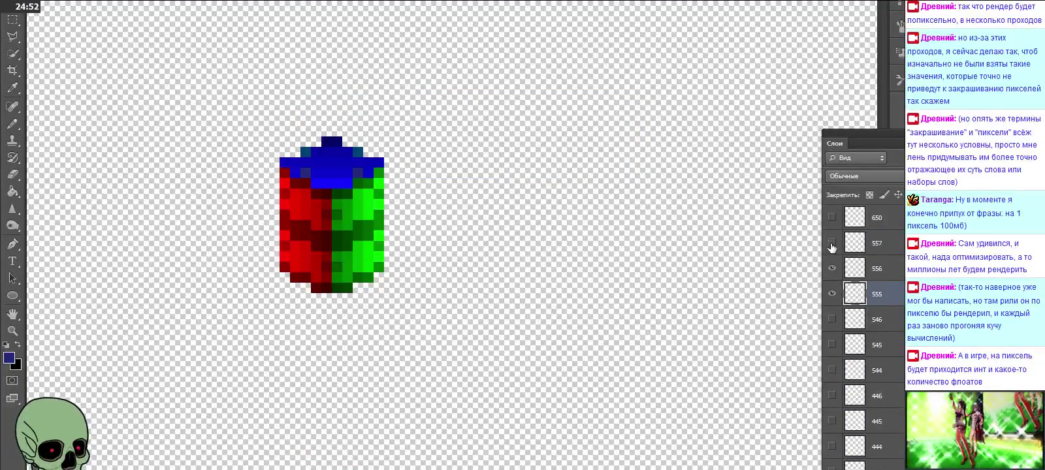
{"action": "left_click", "coordinate": [833, 243]}
{"action": "left_click", "coordinate": [832, 269]}
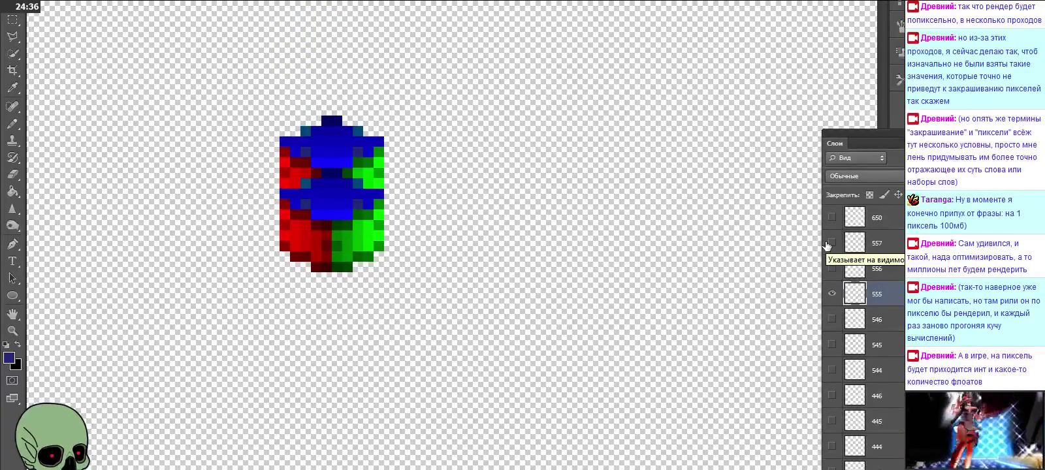
{"action": "left_click", "coordinate": [831, 293]}
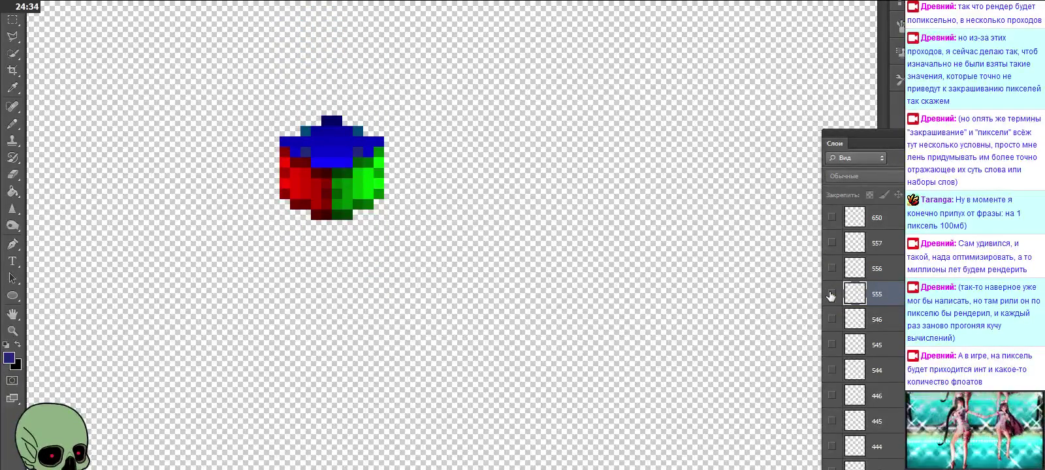
{"action": "left_click", "coordinate": [832, 243]}
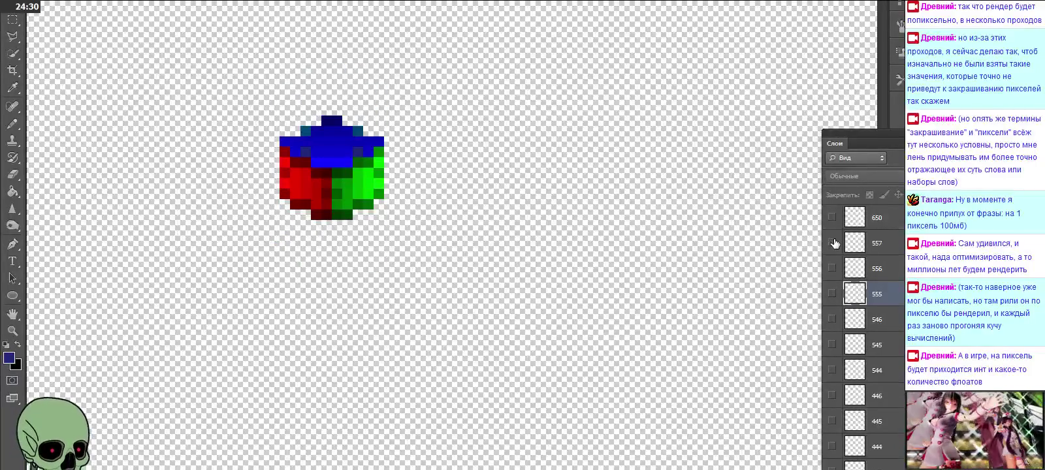
Select layer 650 and make its cube visible on the canvas.
{"action": "left_click", "coordinate": [894, 226]}
{"action": "scroll", "coordinate": [853, 295], "scroll_direction": "up", "scroll_amount": 3}
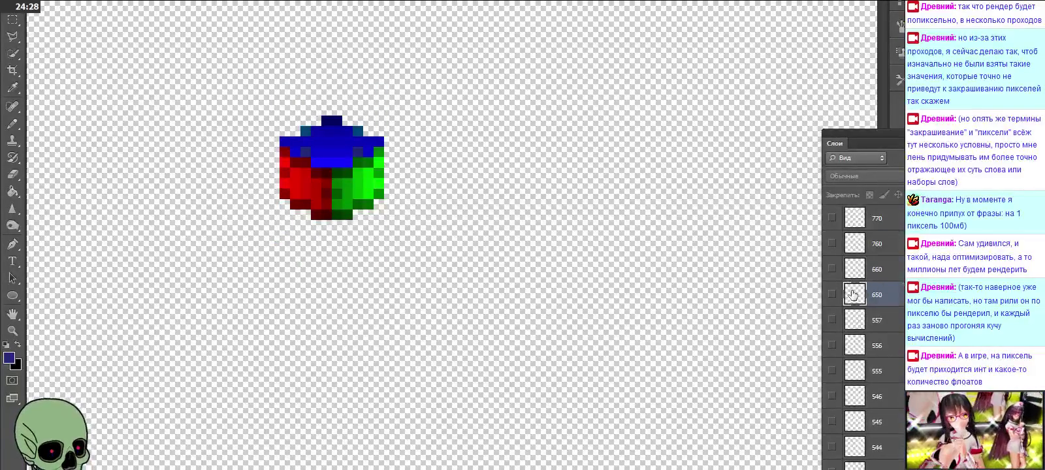
{"action": "left_click", "coordinate": [832, 295]}
{"action": "scroll", "coordinate": [650, 289], "scroll_direction": "down", "scroll_amount": 1}
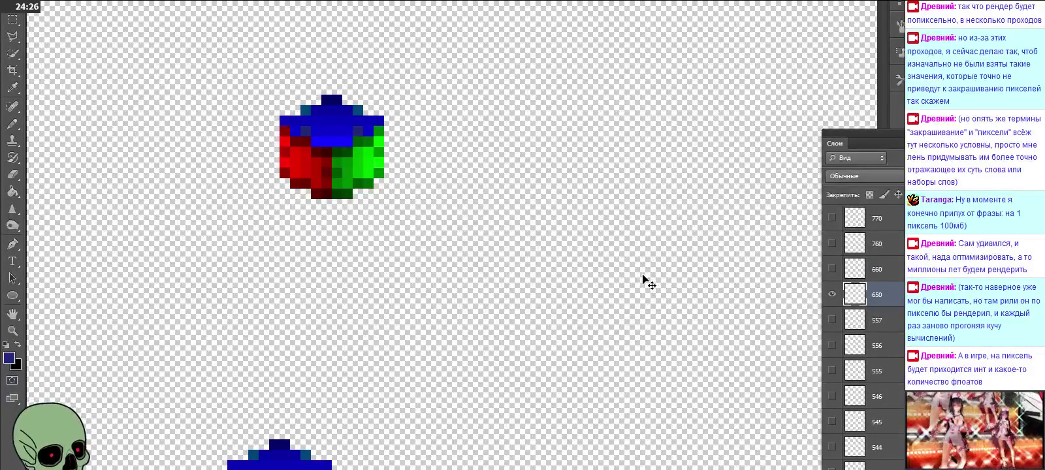
{"action": "scroll", "coordinate": [650, 286], "scroll_direction": "down", "scroll_amount": 1}
{"action": "scroll", "coordinate": [649, 284], "scroll_direction": "down", "scroll_amount": 2}
{"action": "scroll", "coordinate": [648, 282], "scroll_direction": "down", "scroll_amount": 1}
{"action": "scroll", "coordinate": [649, 283], "scroll_direction": "up", "scroll_amount": 2}
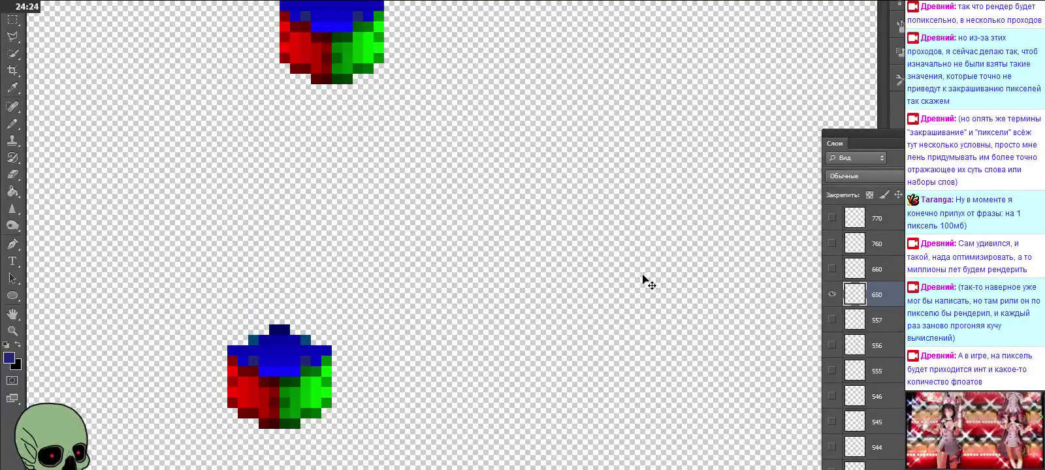
Paste five cube copies onto new layers Слой 1–5, stacking them into a column.
{"action": "key", "text": "ctrl+v"}
{"action": "left_click_drag", "start_coordinate": [465, 240], "coordinate": [299, 317]}
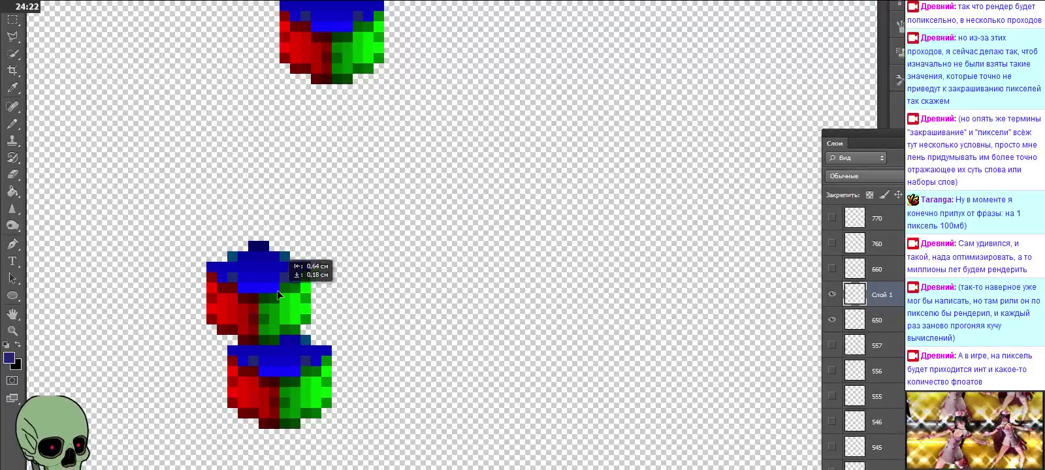
{"action": "key", "text": "ctrl+v"}
{"action": "left_click_drag", "start_coordinate": [401, 305], "coordinate": [273, 270]}
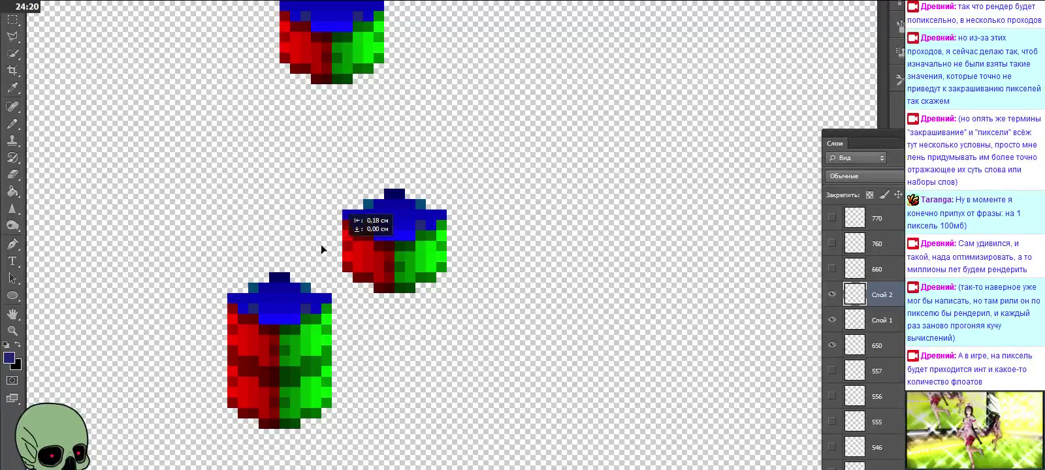
{"action": "key", "text": "ctrl+v"}
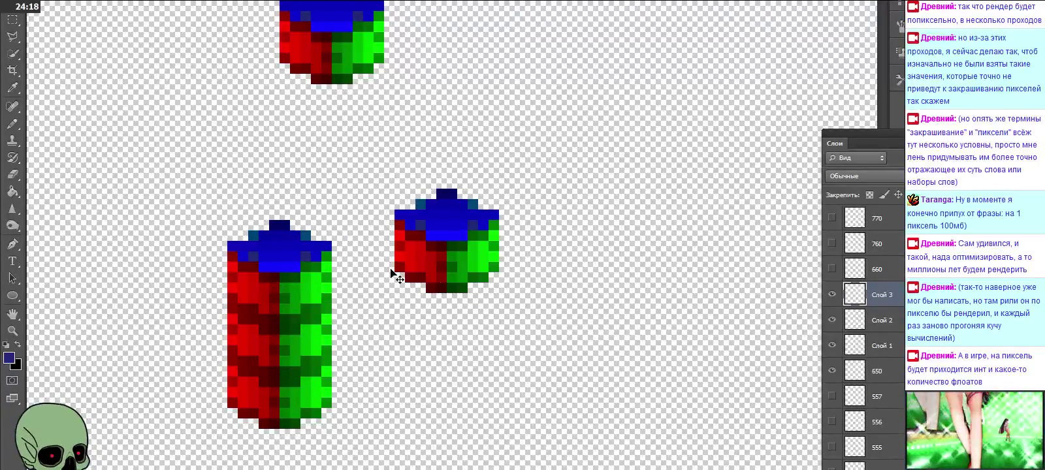
{"action": "mouse_move", "coordinate": [397, 274]}
{"action": "left_mouse_down"}
{"action": "mouse_move", "coordinate": [292, 216]}
{"action": "mouse_move", "coordinate": [261, 249]}
{"action": "left_mouse_up"}
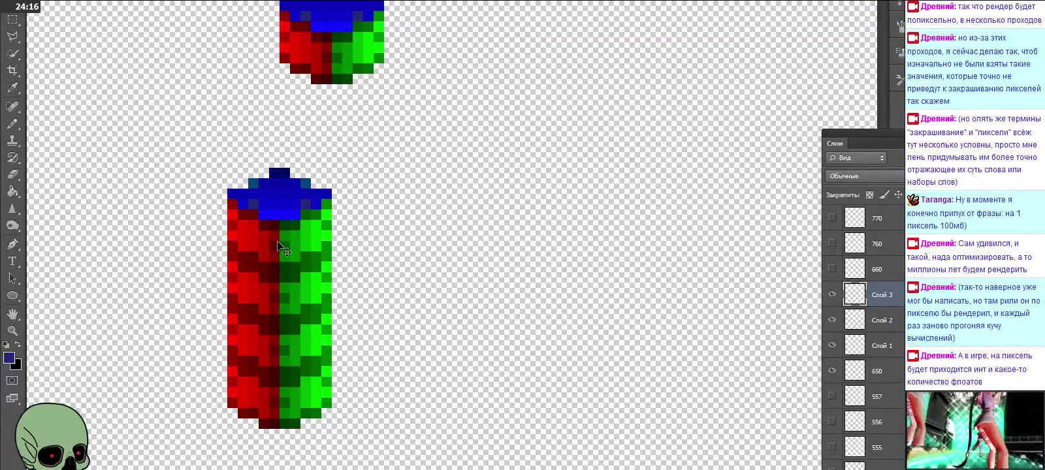
{"action": "key", "text": "ctrl+v"}
{"action": "left_click_drag", "start_coordinate": [477, 250], "coordinate": [311, 177]}
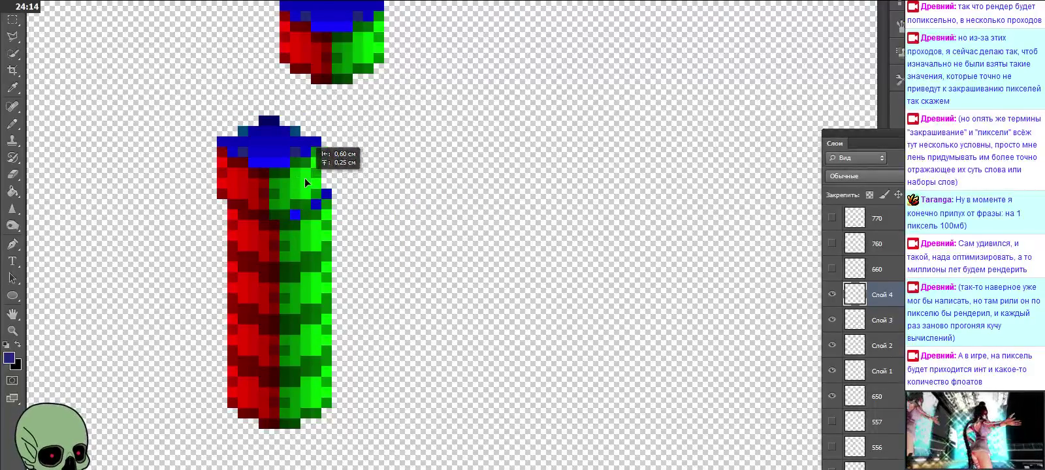
{"action": "key", "text": "ctrl+v"}
{"action": "left_click_drag", "start_coordinate": [418, 230], "coordinate": [265, 97]}
Paste cube copies onto Слой 6–9, topping the column and setting Слой 9 at its upper right.
{"action": "scroll", "coordinate": [350, 226], "scroll_direction": "up", "scroll_amount": 3}
{"action": "scroll", "coordinate": [354, 222], "scroll_direction": "up", "scroll_amount": 3}
{"action": "key", "text": "ctrl+v"}
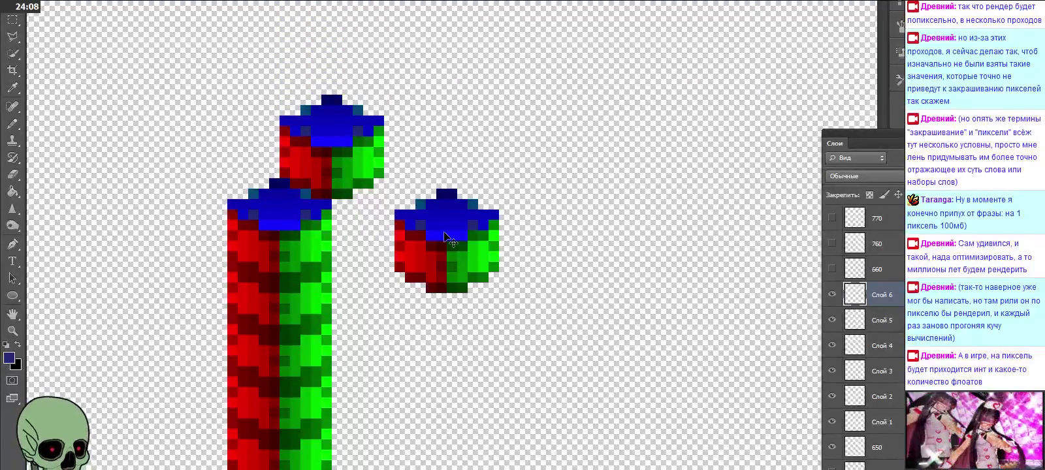
{"action": "mouse_move", "coordinate": [455, 243]}
{"action": "left_mouse_down"}
{"action": "mouse_move", "coordinate": [334, 154]}
{"action": "mouse_move", "coordinate": [294, 194]}
{"action": "left_mouse_up"}
{"action": "key", "text": "ctrl+v"}
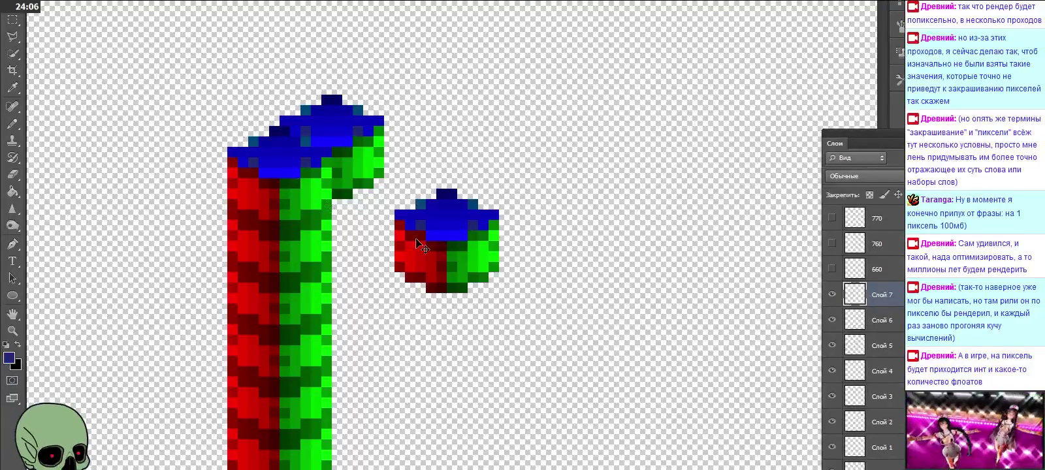
{"action": "mouse_move", "coordinate": [452, 242]}
{"action": "left_mouse_down"}
{"action": "mouse_move", "coordinate": [324, 117]}
{"action": "mouse_move", "coordinate": [300, 131]}
{"action": "left_mouse_up"}
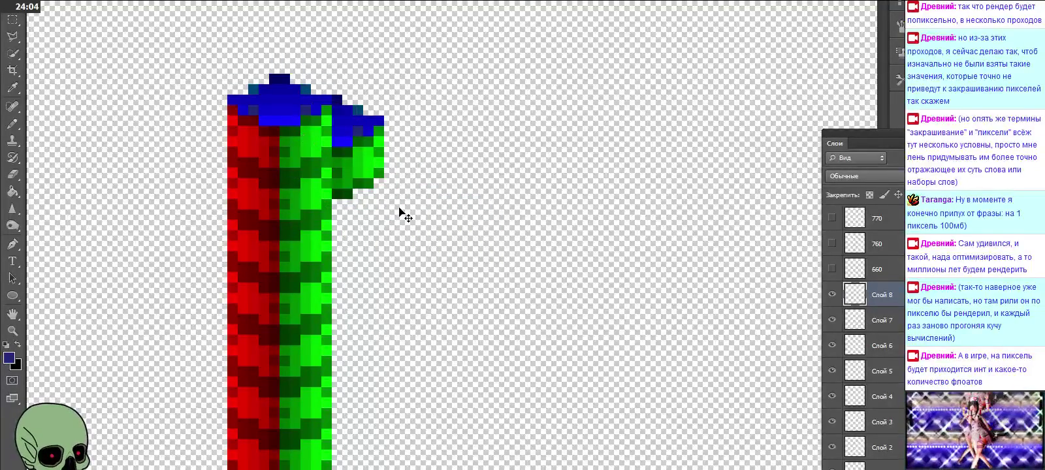
{"action": "key", "text": "ctrl+v"}
{"action": "left_click_drag", "start_coordinate": [432, 236], "coordinate": [266, 63]}
{"action": "scroll", "coordinate": [465, 209], "scroll_direction": "up", "scroll_amount": 1}
{"action": "scroll", "coordinate": [464, 209], "scroll_direction": "up", "scroll_amount": 1}
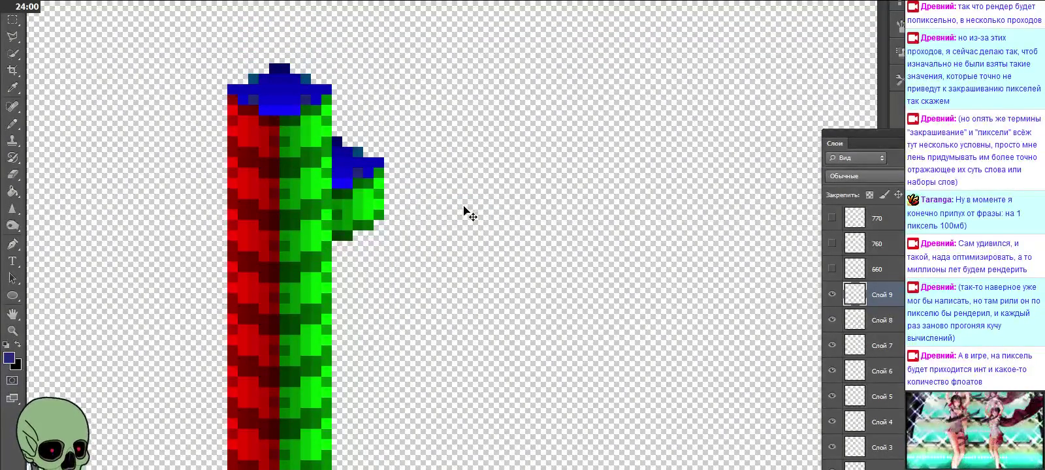
{"action": "key", "text": "ctrl+v"}
{"action": "left_click_drag", "start_coordinate": [400, 127], "coordinate": [285, 29]}
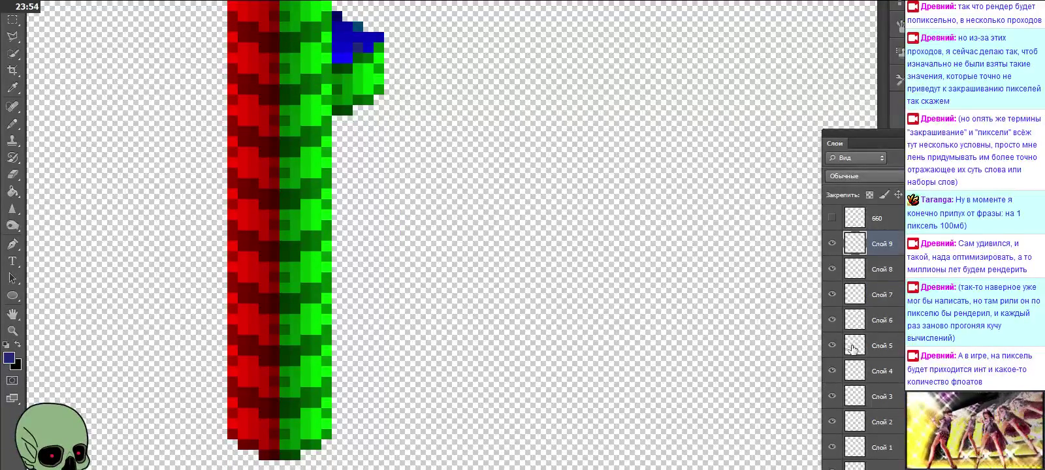
Hide Слой 4 through Слой 8 one by one to inspect their cubes.
{"action": "left_click", "coordinate": [832, 371]}
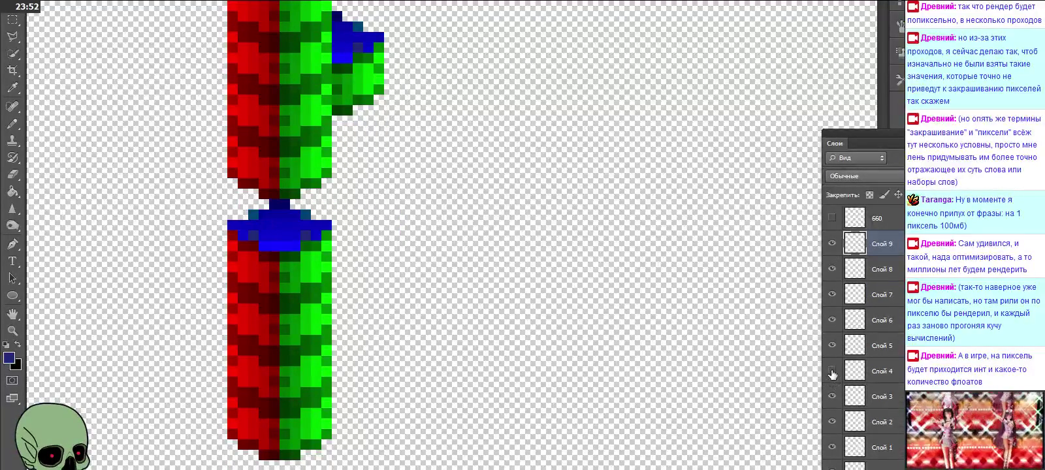
{"action": "left_click", "coordinate": [832, 346]}
{"action": "left_click", "coordinate": [832, 320]}
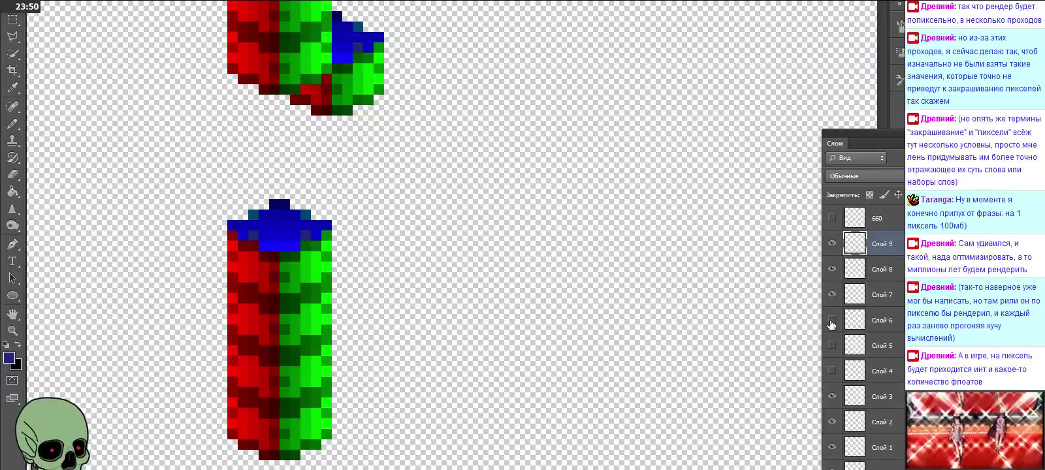
{"action": "scroll", "coordinate": [682, 336], "scroll_direction": "up", "scroll_amount": 2}
{"action": "scroll", "coordinate": [682, 335], "scroll_direction": "up", "scroll_amount": 3}
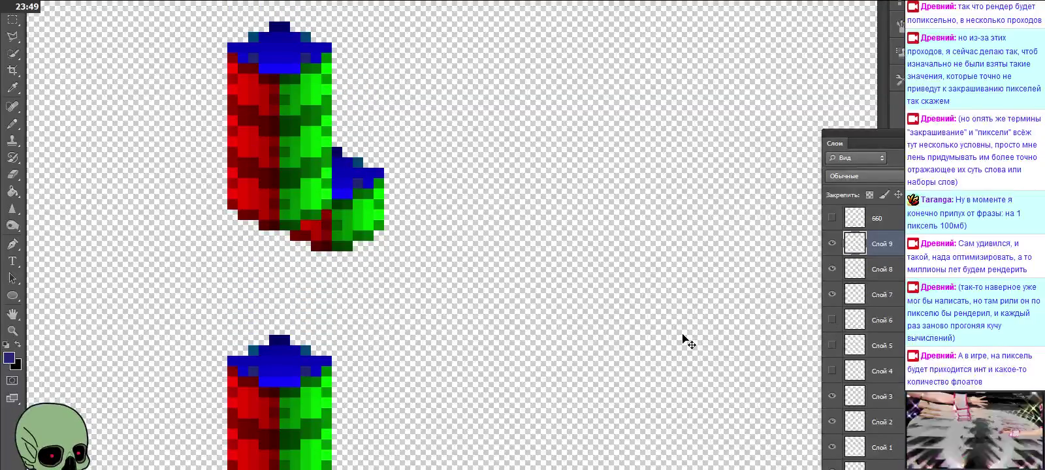
{"action": "left_click", "coordinate": [832, 295]}
{"action": "left_click", "coordinate": [832, 269]}
Toggle Слой 5–8 visibility, ending with Слой 4, Слой 5 and Слой 9 hidden.
{"action": "left_click", "coordinate": [833, 269]}
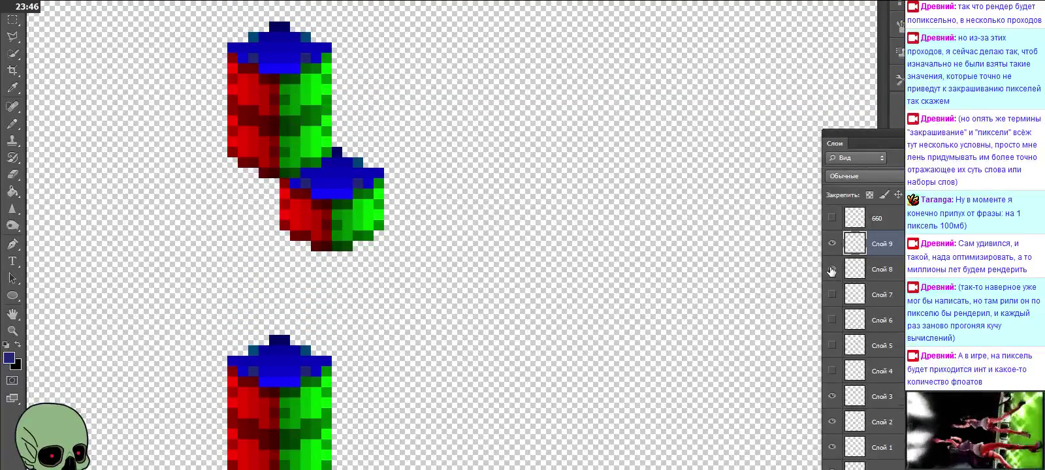
{"action": "left_click", "coordinate": [832, 269]}
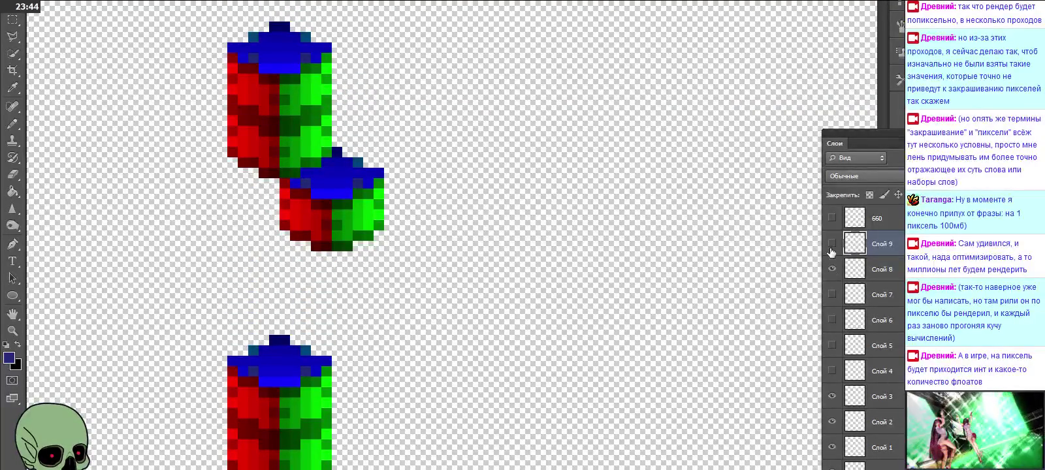
{"action": "left_click", "coordinate": [832, 294]}
{"action": "left_click", "coordinate": [832, 294]}
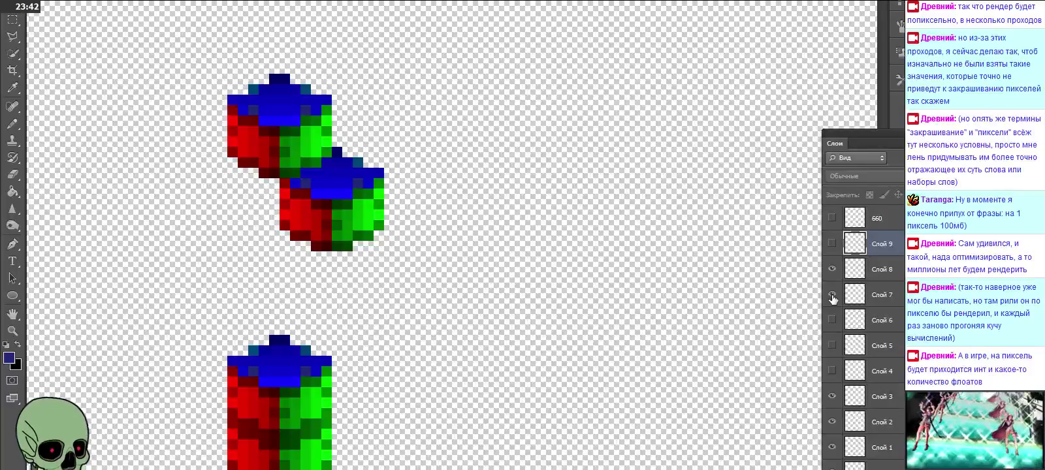
{"action": "left_click", "coordinate": [832, 320]}
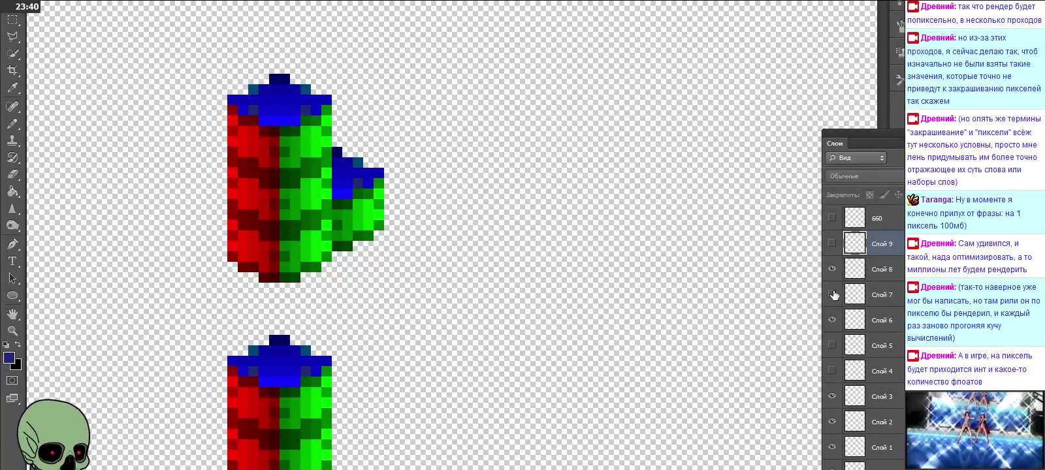
{"action": "left_click", "coordinate": [833, 295]}
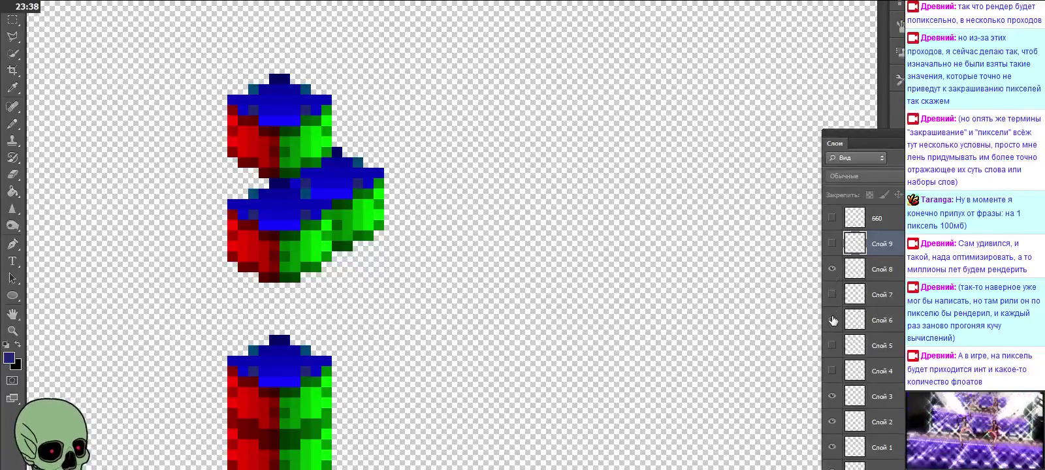
{"action": "left_click", "coordinate": [833, 320]}
{"action": "left_click", "coordinate": [832, 320]}
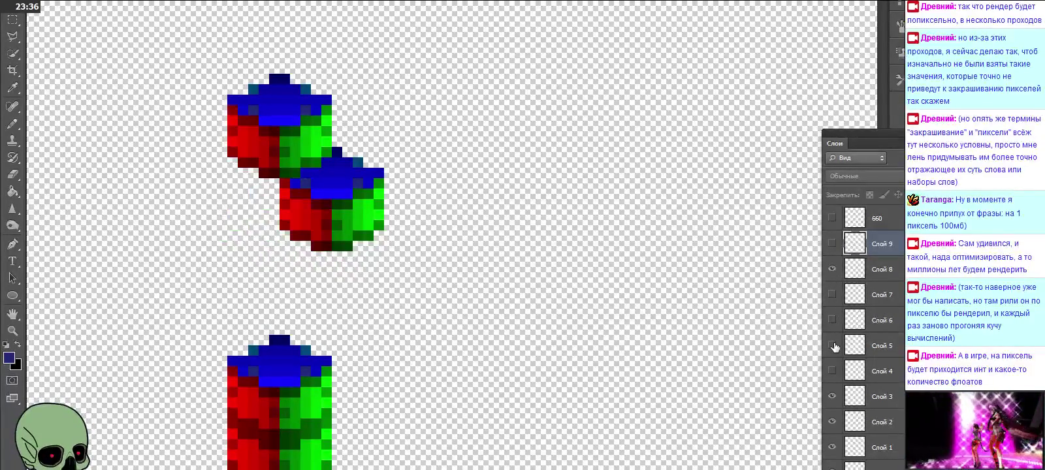
{"action": "left_click", "coordinate": [833, 345]}
{"action": "left_click", "coordinate": [833, 346]}
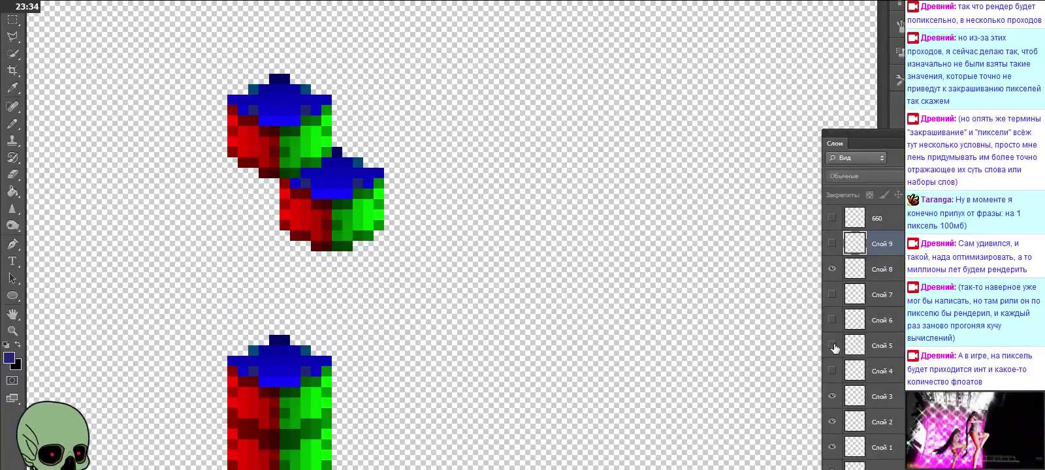
{"action": "left_click", "coordinate": [833, 345]}
{"action": "left_click", "coordinate": [833, 345]}
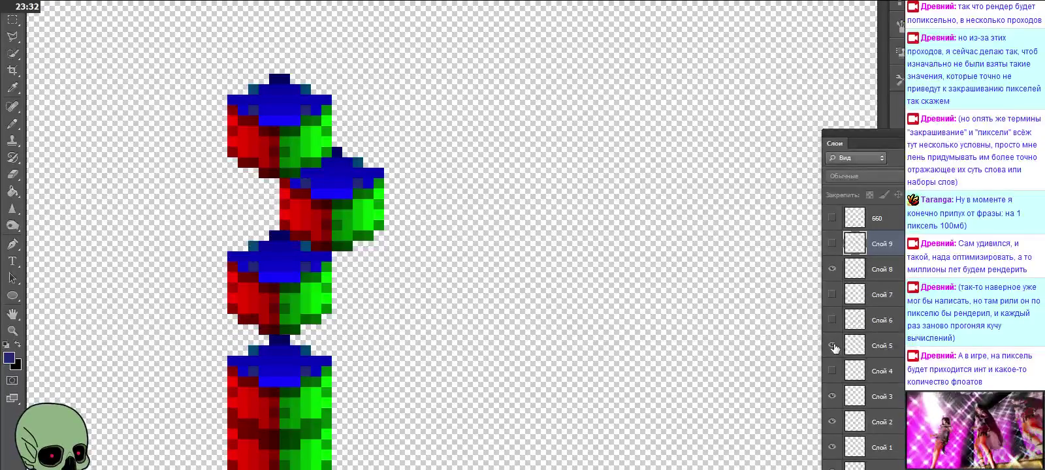
{"action": "left_click", "coordinate": [833, 345]}
{"action": "left_click", "coordinate": [832, 294]}
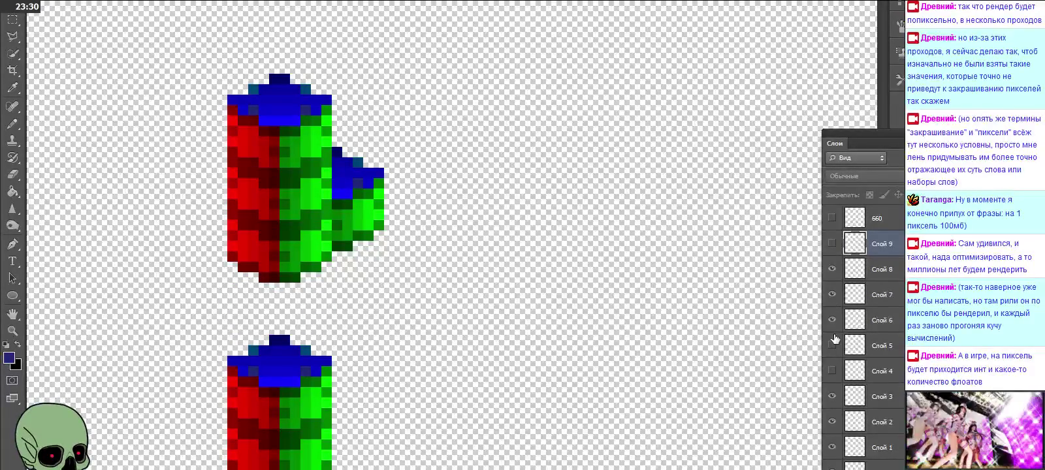
Add Слой 5, Слой 4 and Слой 3 to the layer selection.
{"action": "left_click", "coordinate": [894, 346], "text": "ctrl"}
{"action": "left_click", "coordinate": [889, 371], "text": "ctrl"}
{"action": "left_click", "coordinate": [889, 397], "text": "ctrl"}
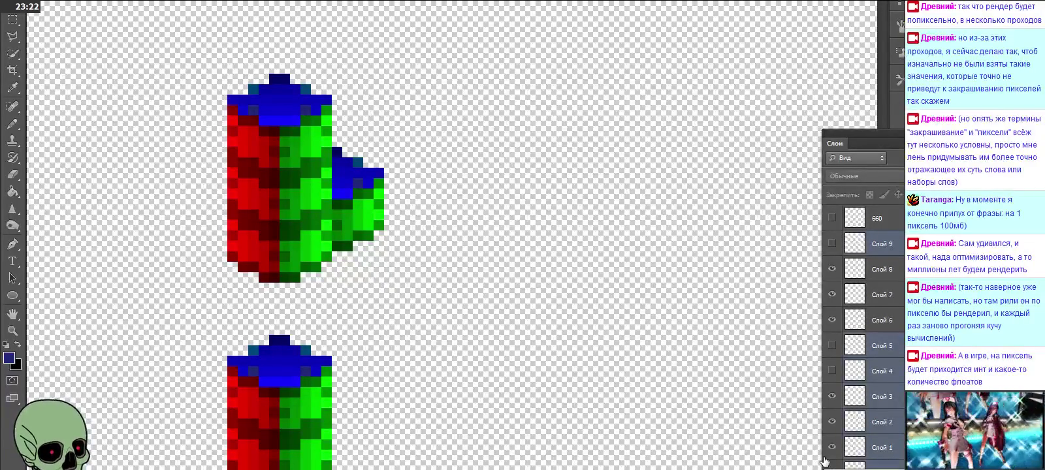
Rename Слой 6, Слой 7 and Слой 8 to 656, 657 and 658.
{"action": "double_click", "coordinate": [882, 320]}
{"action": "type", "text": "659"}
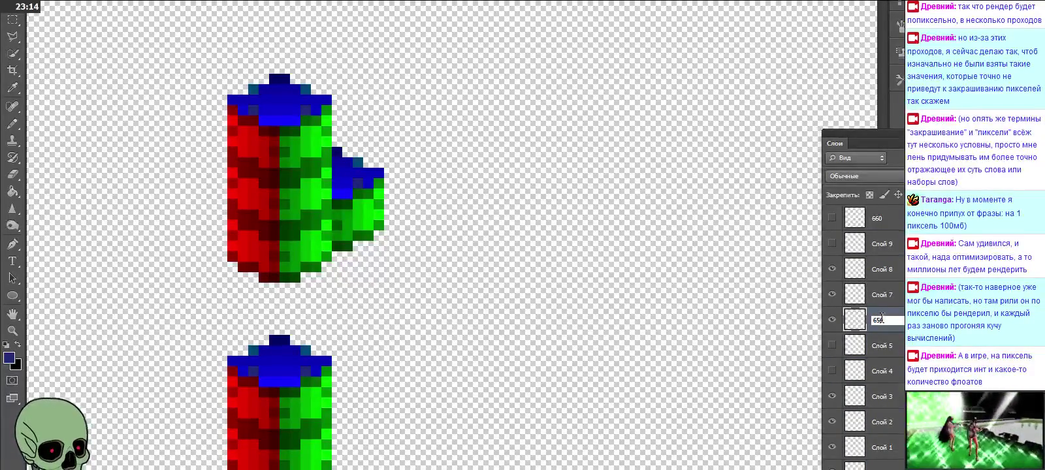
{"action": "double_click", "coordinate": [882, 295]}
{"action": "type", "text": "657"}
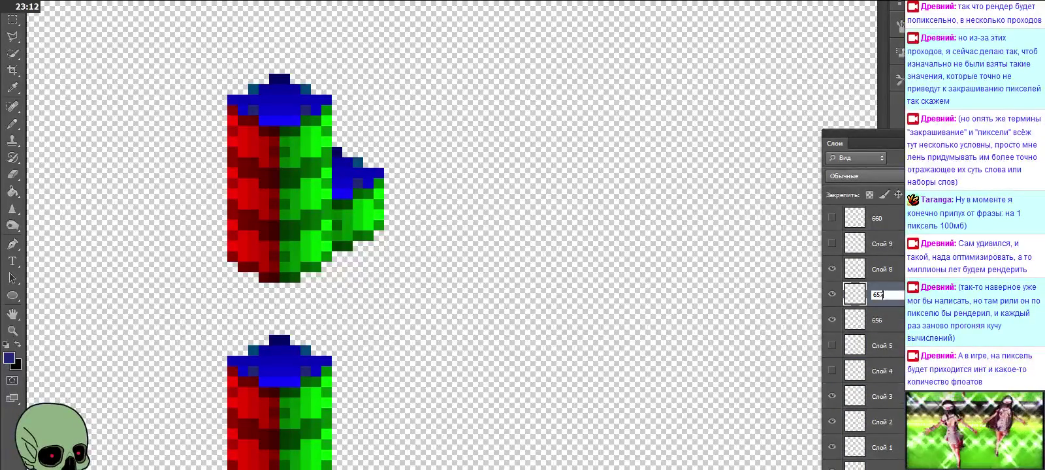
{"action": "double_click", "coordinate": [882, 269]}
{"action": "type", "text": "658"}
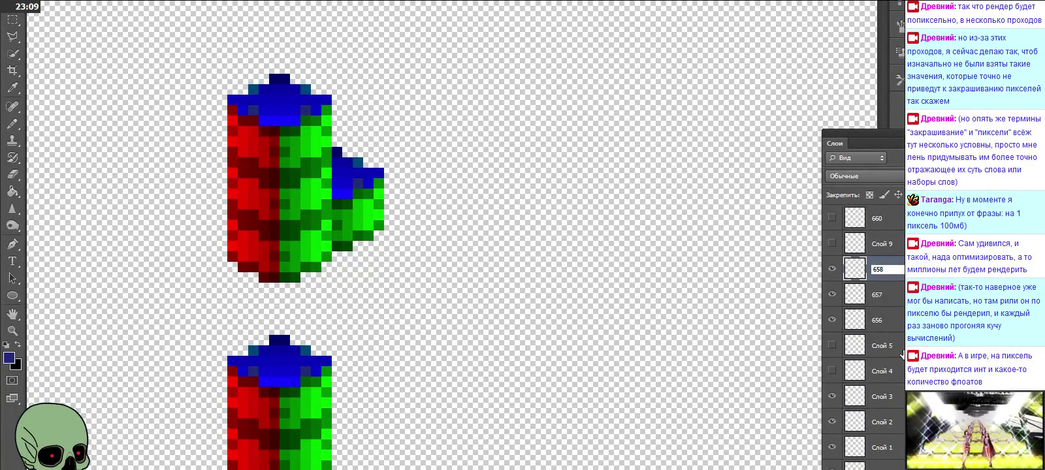
{"action": "key", "text": "Return"}
Select Слой 9 and add Слой 5 through Слой 1 to the selection.
{"action": "left_click", "coordinate": [883, 247]}
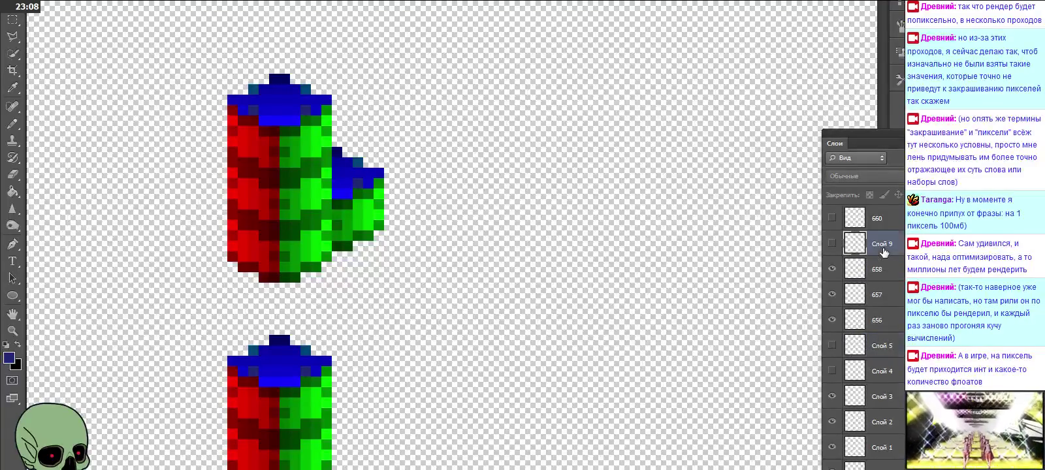
{"action": "left_click", "coordinate": [882, 346], "text": "ctrl"}
{"action": "left_click", "coordinate": [883, 371], "text": "ctrl"}
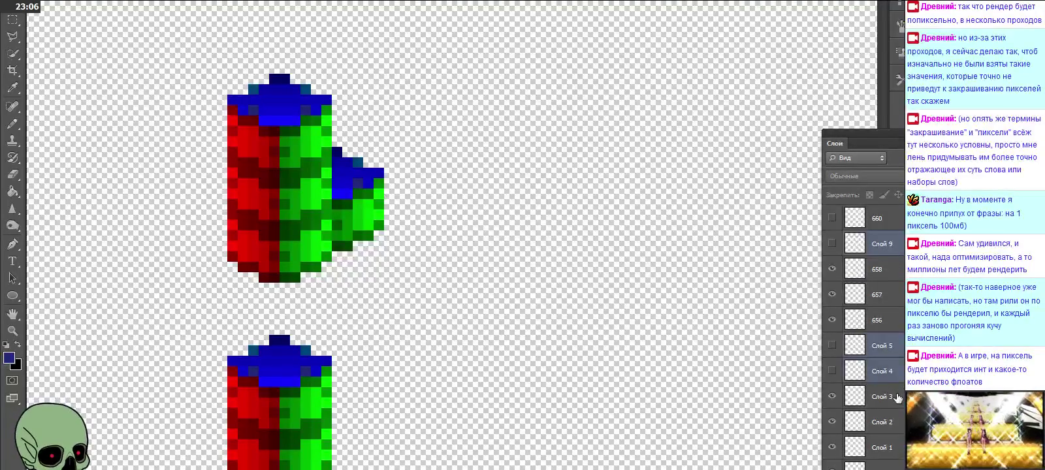
{"action": "left_click", "coordinate": [886, 397], "text": "ctrl"}
{"action": "left_click", "coordinate": [892, 424], "text": "ctrl"}
{"action": "left_click", "coordinate": [886, 448], "text": "ctrl"}
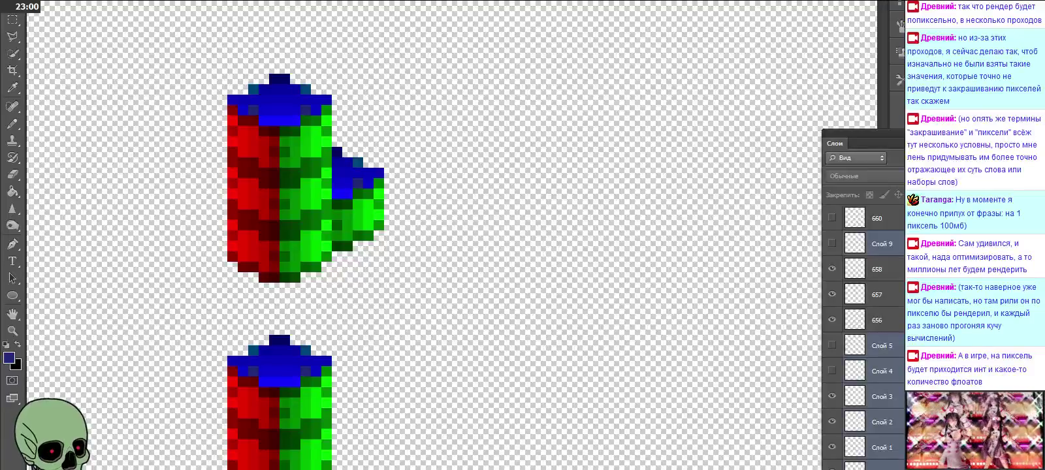
Delete the selected layers Слой 1–5 and Слой 9, confirming the prompt.
{"action": "key", "text": "Delete"}
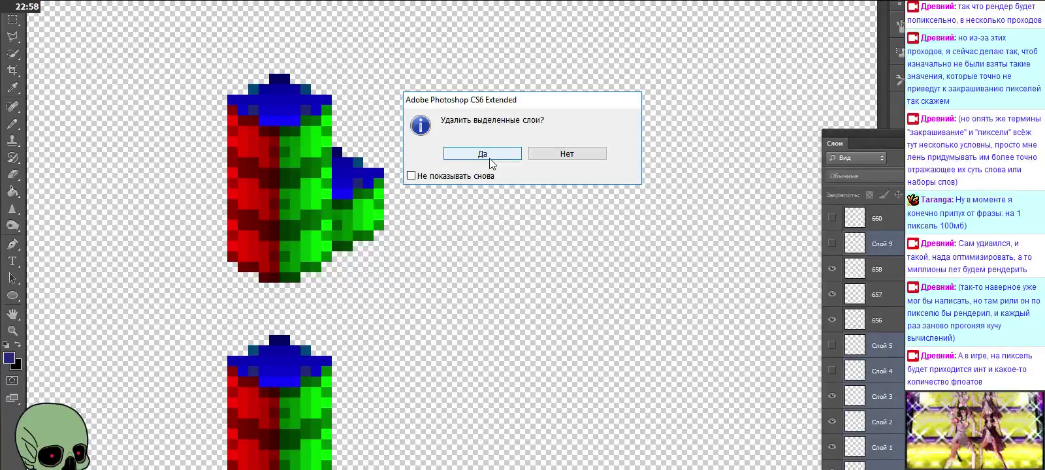
{"action": "left_click", "coordinate": [489, 159]}
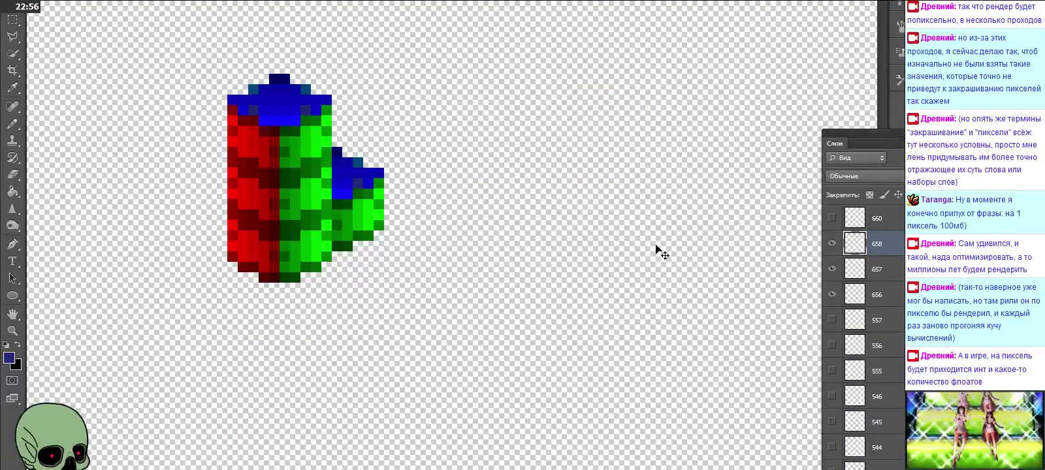
{"action": "scroll", "coordinate": [876, 286], "scroll_direction": "up", "scroll_amount": 2}
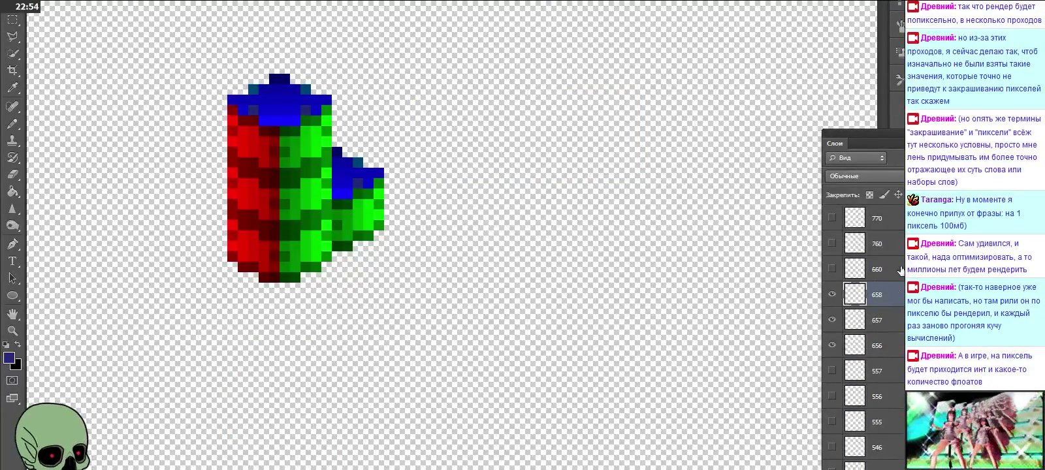
Hide layers 656, 657 and 658 and show layer 660's single cube.
{"action": "left_click", "coordinate": [896, 277]}
{"action": "left_click", "coordinate": [833, 345]}
{"action": "left_click", "coordinate": [832, 319]}
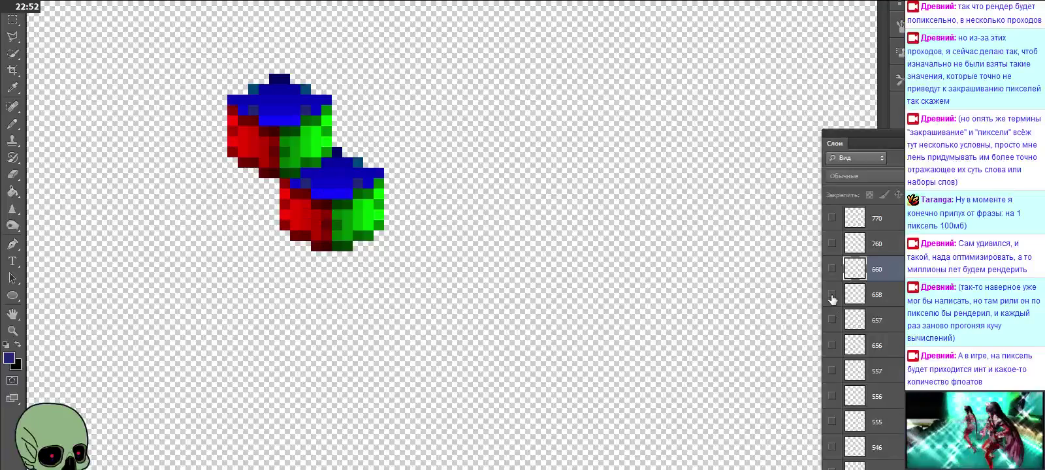
{"action": "left_click", "coordinate": [833, 294]}
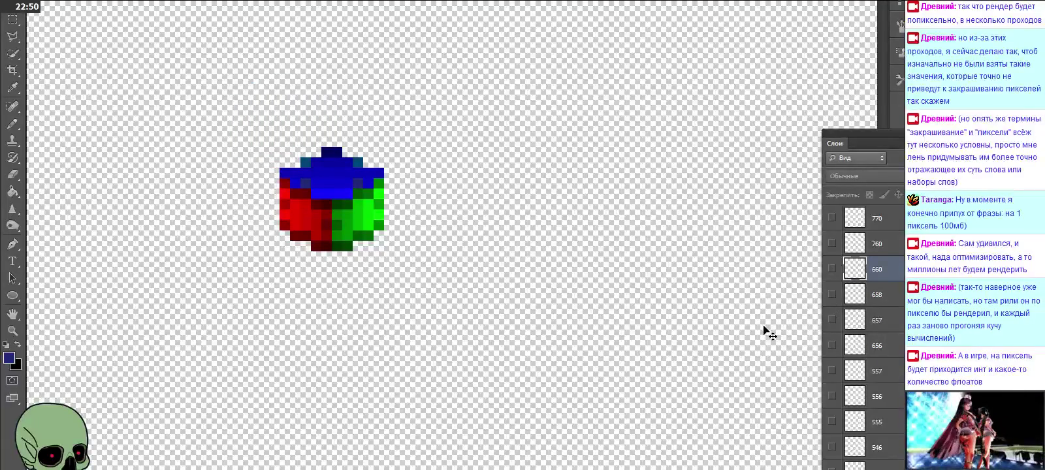
{"action": "left_click", "coordinate": [832, 269]}
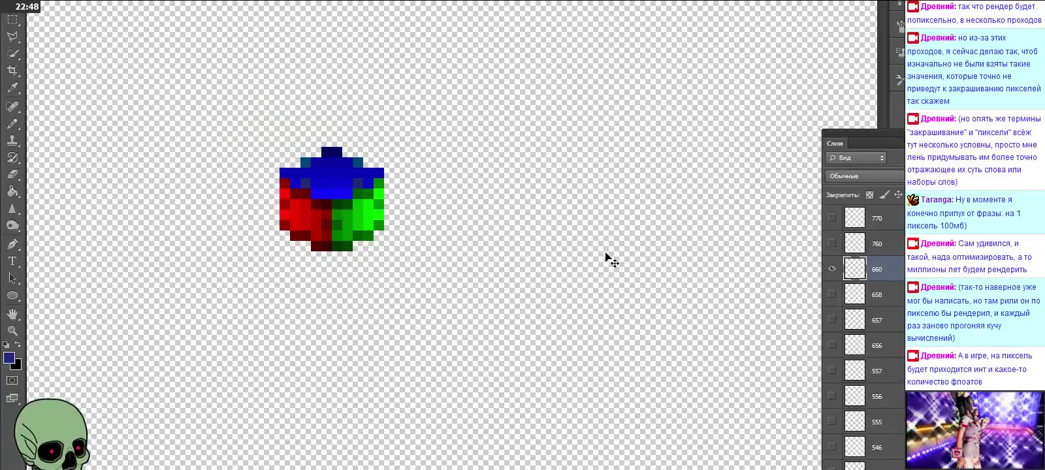
{"action": "scroll", "coordinate": [607, 255], "scroll_direction": "down", "scroll_amount": 2}
{"action": "scroll", "coordinate": [596, 246], "scroll_direction": "down", "scroll_amount": 2}
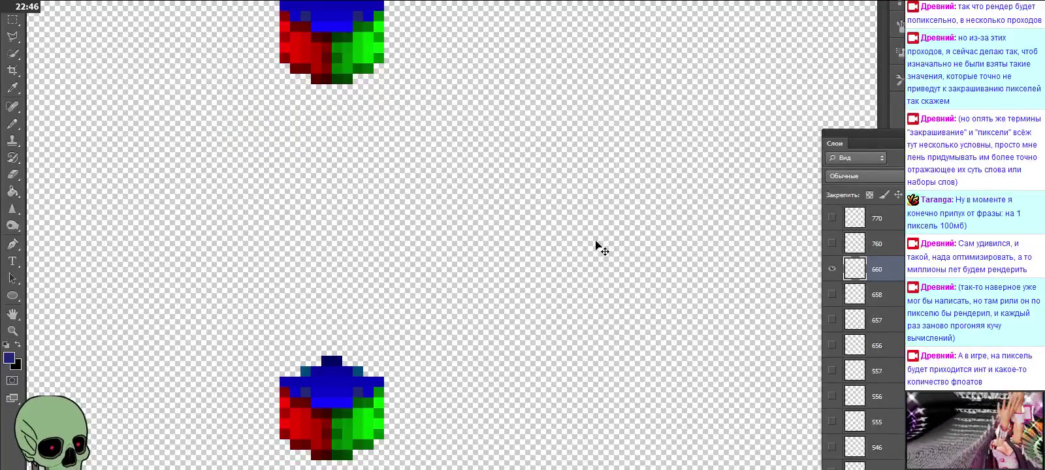
{"action": "scroll", "coordinate": [597, 246], "scroll_direction": "down", "scroll_amount": 1}
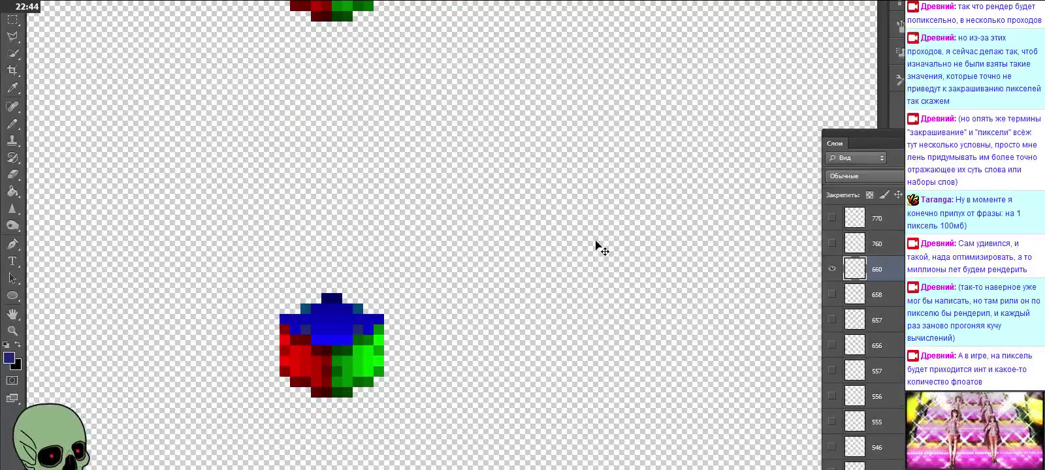
Paste three cube copies onto Слой 1–3 and stack them over layer 660's cube.
{"action": "key", "text": "ctrl+v"}
{"action": "left_click_drag", "start_coordinate": [487, 238], "coordinate": [370, 293]}
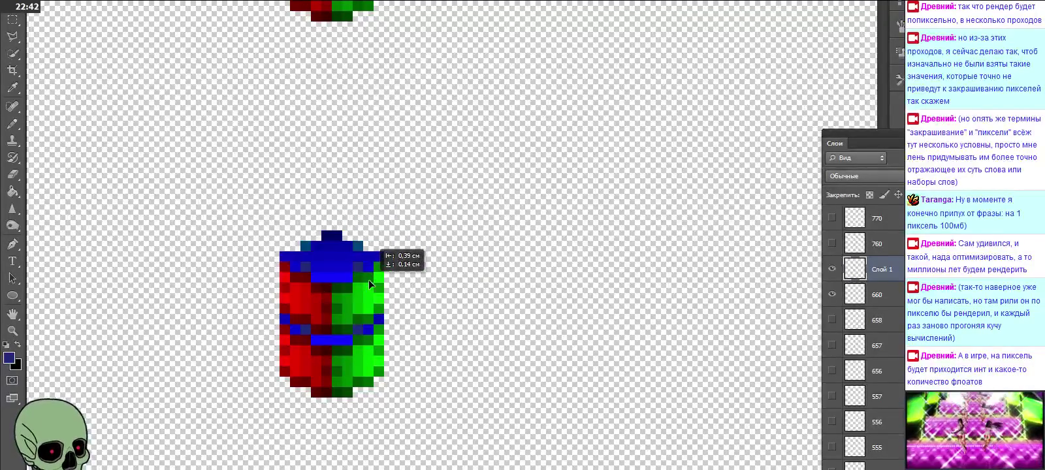
{"action": "key", "text": "ctrl+v"}
{"action": "left_click_drag", "start_coordinate": [440, 277], "coordinate": [323, 268]}
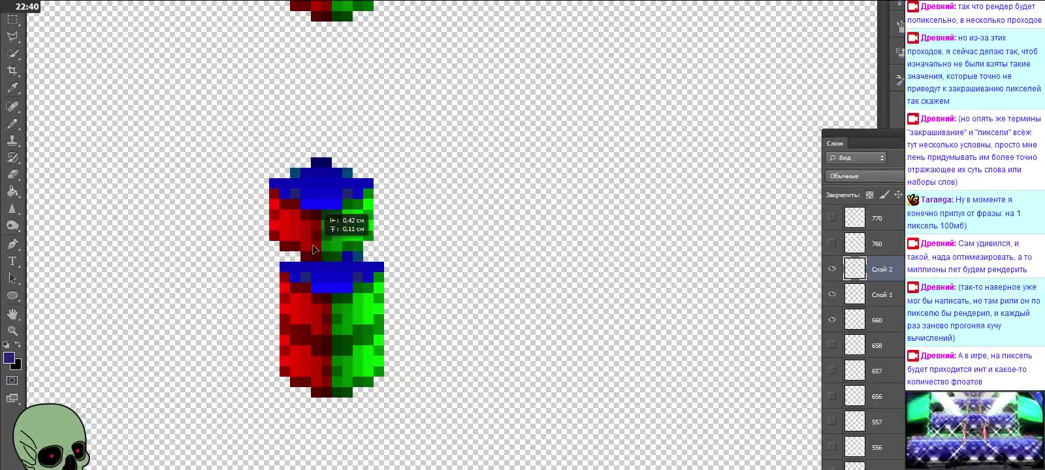
{"action": "key", "text": "ctrl+v"}
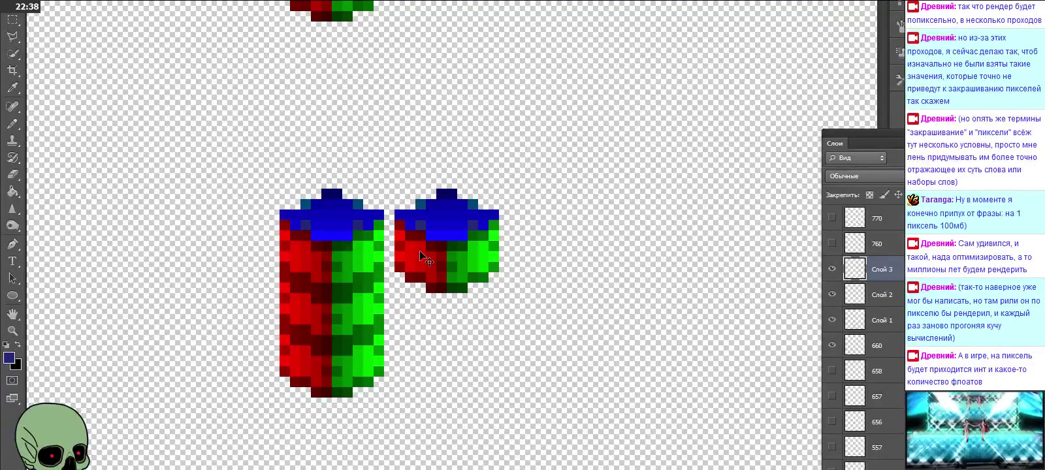
{"action": "mouse_move", "coordinate": [430, 248]}
{"action": "left_mouse_down"}
{"action": "mouse_move", "coordinate": [348, 194]}
{"action": "mouse_move", "coordinate": [316, 204]}
{"action": "left_mouse_up"}
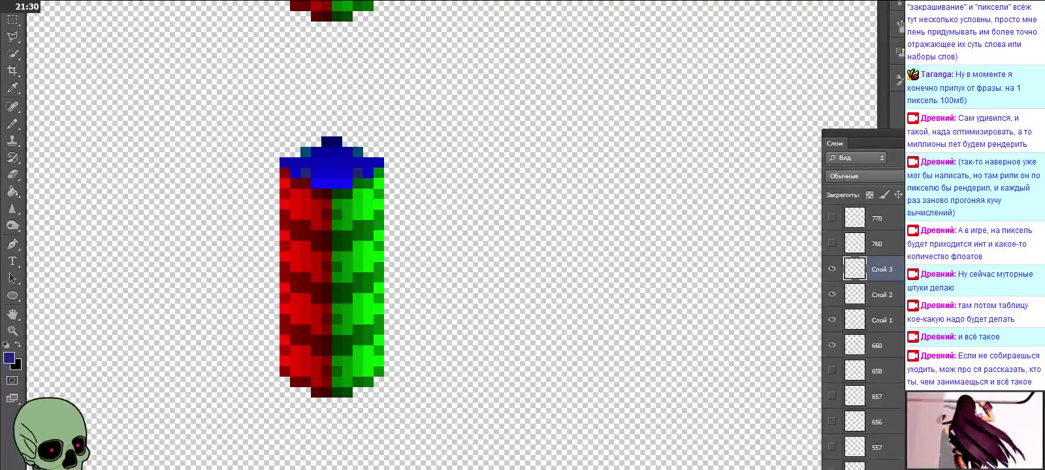
Paste cube copies onto Слой 4–6 and stack them on the column top.
{"action": "scroll", "coordinate": [478, 226], "scroll_direction": "up", "scroll_amount": 2}
{"action": "scroll", "coordinate": [480, 224], "scroll_direction": "up", "scroll_amount": 2}
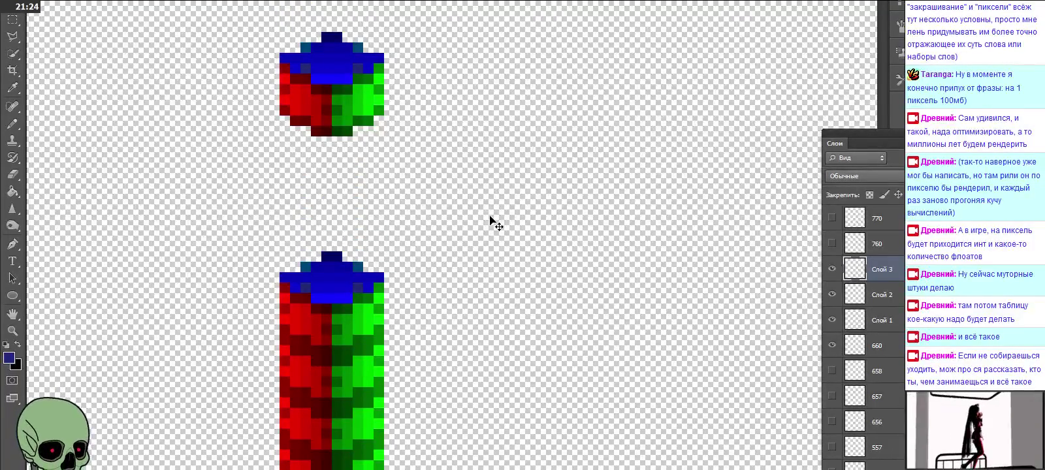
{"action": "key", "text": "ctrl+v"}
{"action": "left_click_drag", "start_coordinate": [471, 239], "coordinate": [354, 247]}
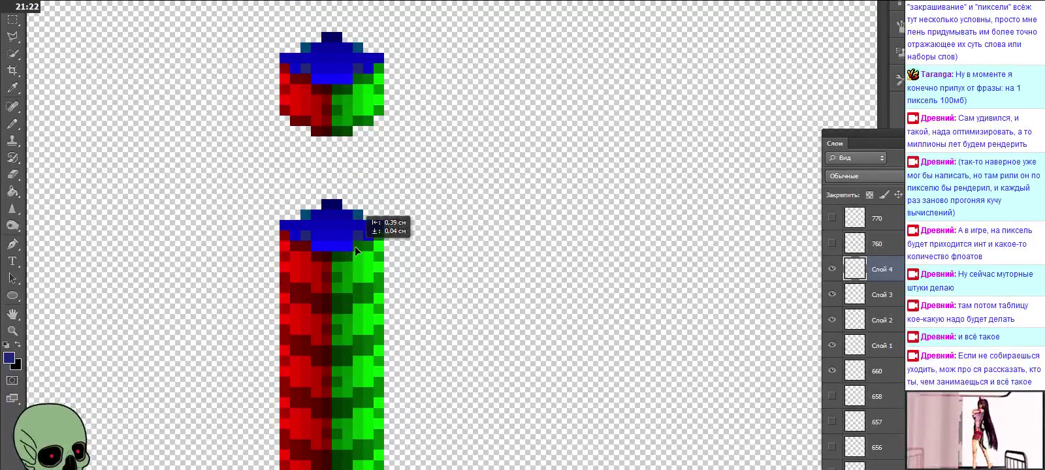
{"action": "key", "text": "ctrl+v"}
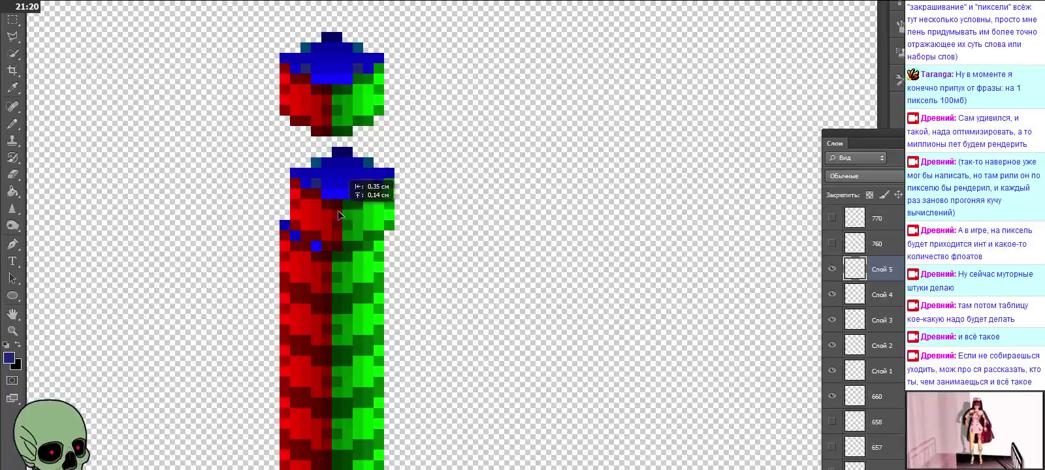
{"action": "left_click_drag", "start_coordinate": [346, 207], "coordinate": [346, 218]}
{"action": "key", "text": "ctrl+v"}
{"action": "left_click_drag", "start_coordinate": [456, 238], "coordinate": [349, 124]}
Add cube copies on Слой 7–9 to the column, finishing with a blue cap.
{"action": "key", "text": "ctrl+v"}
{"action": "left_click_drag", "start_coordinate": [450, 235], "coordinate": [361, 78]}
{"action": "key", "text": "ctrl+v"}
{"action": "left_click_drag", "start_coordinate": [440, 218], "coordinate": [339, 46]}
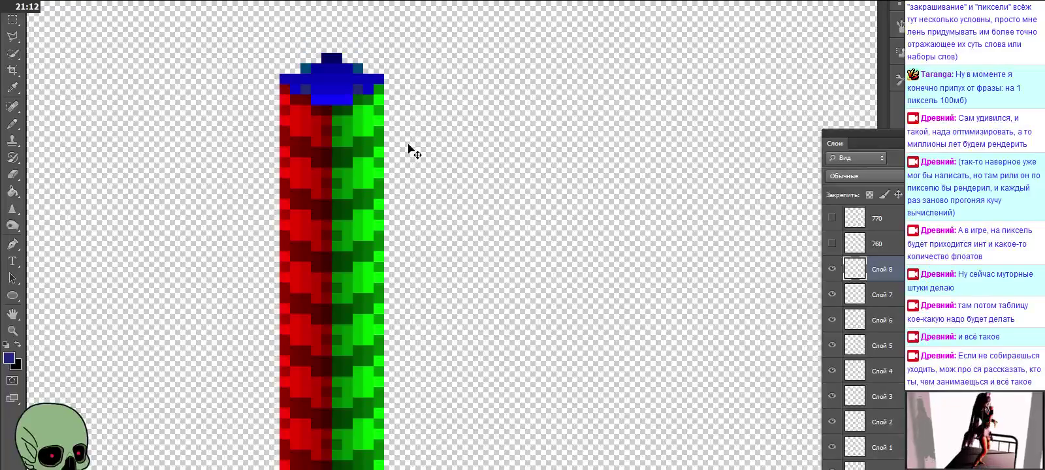
{"action": "key", "text": "ctrl+v"}
{"action": "mouse_move", "coordinate": [446, 225]}
{"action": "left_mouse_down"}
{"action": "mouse_move", "coordinate": [359, 49]}
{"action": "mouse_move", "coordinate": [332, 38]}
{"action": "left_mouse_up"}
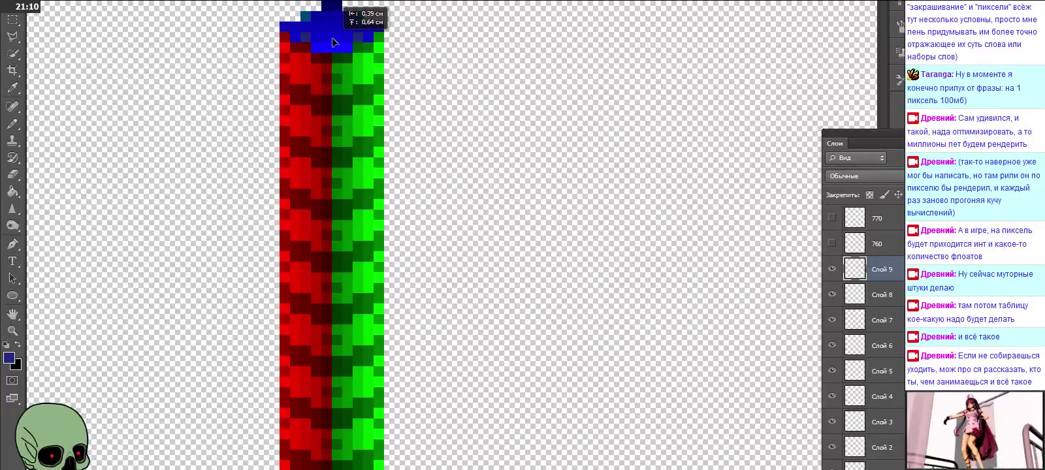
{"action": "scroll", "coordinate": [390, 117], "scroll_direction": "up", "scroll_amount": 2}
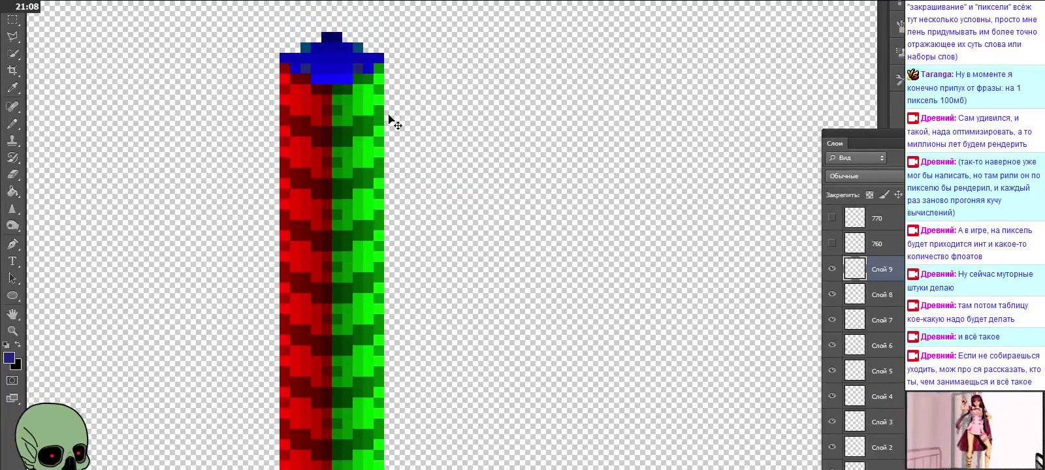
Hide Слой 7–9 and place the Слой 10 cube at the column top.
{"action": "left_click", "coordinate": [832, 294]}
{"action": "left_click", "coordinate": [832, 319]}
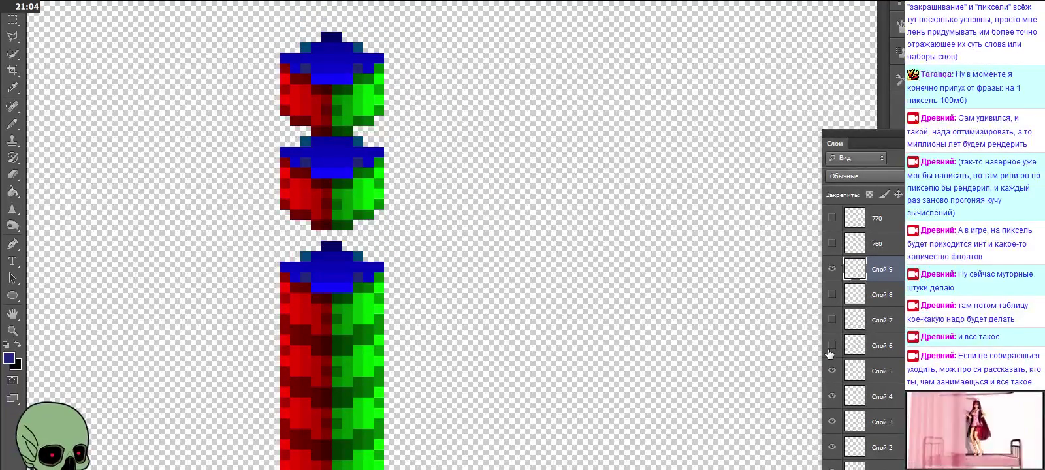
{"action": "left_click", "coordinate": [831, 269]}
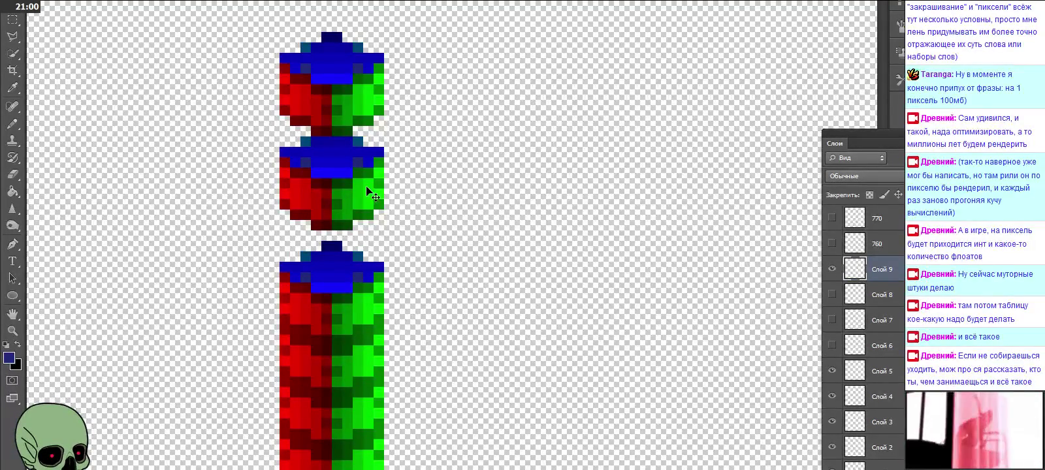
{"action": "left_click_drag", "start_coordinate": [371, 193], "coordinate": [371, 47]}
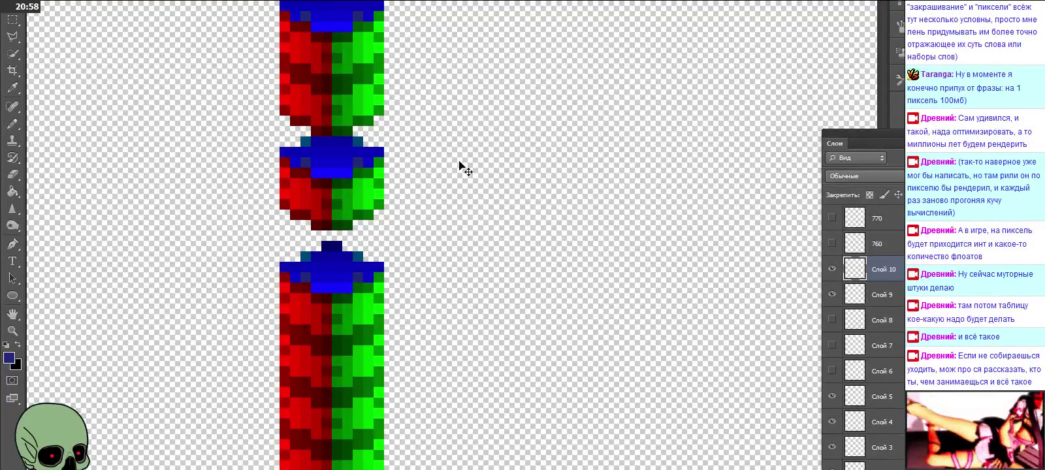
{"action": "left_click", "coordinate": [833, 294]}
{"action": "left_click", "coordinate": [833, 294]}
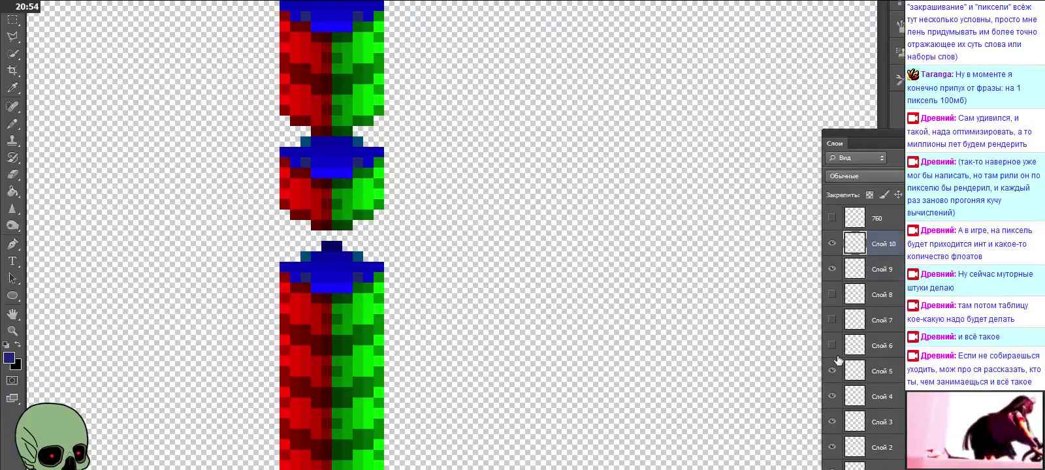
Toggle cube visibility, leaving Слой 10 and Слой 5 hidden so two columns stand apart.
{"action": "scroll", "coordinate": [835, 337], "scroll_direction": "down", "scroll_amount": 1}
{"action": "left_click", "coordinate": [832, 370]}
{"action": "left_click", "coordinate": [832, 344]}
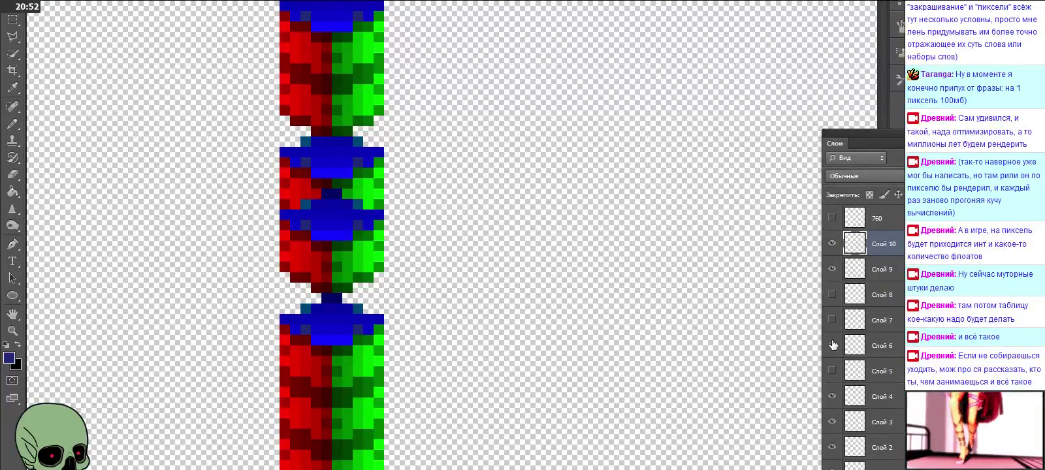
{"action": "left_click", "coordinate": [832, 344]}
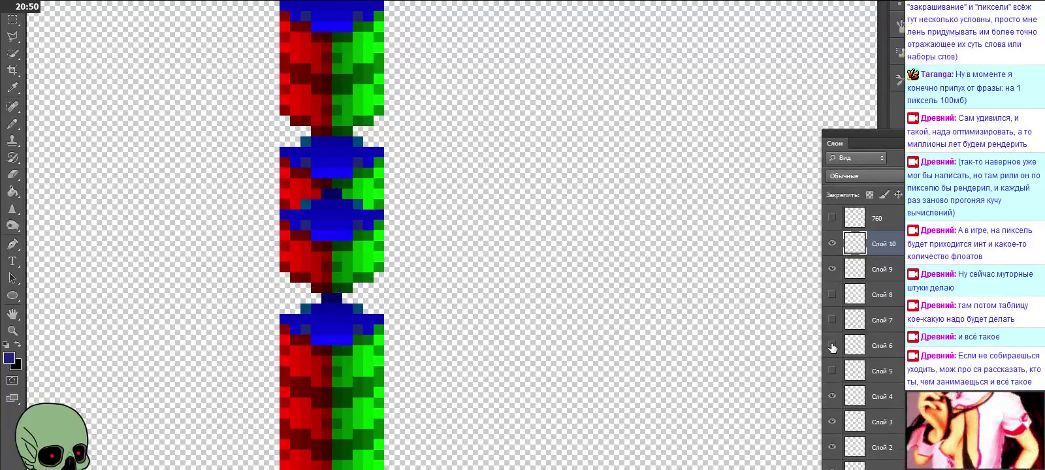
{"action": "left_click", "coordinate": [833, 370]}
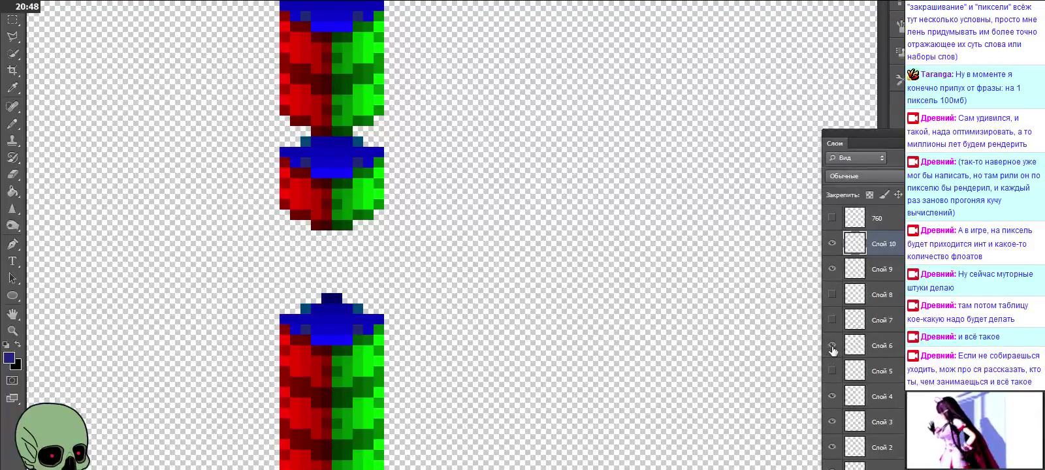
{"action": "left_click", "coordinate": [832, 347]}
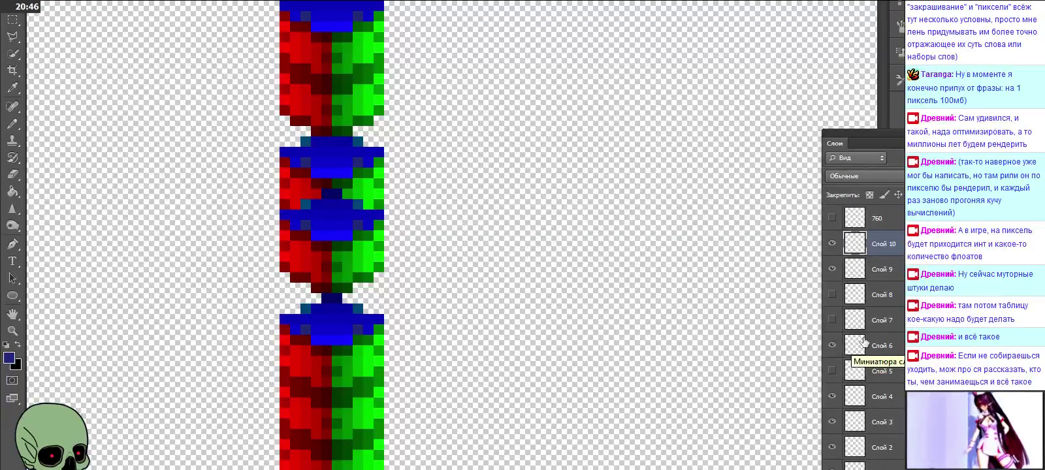
{"action": "left_click", "coordinate": [833, 243]}
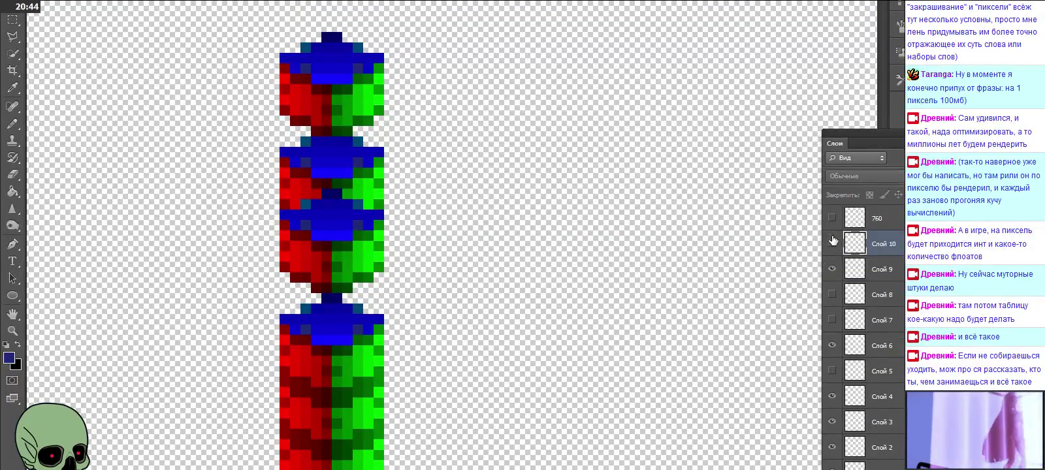
{"action": "left_click", "coordinate": [832, 269]}
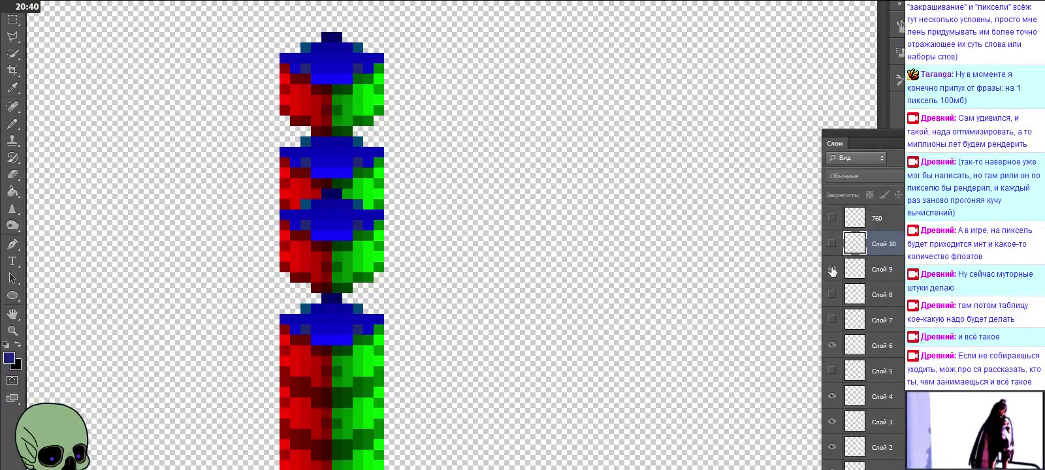
{"action": "left_click", "coordinate": [832, 270]}
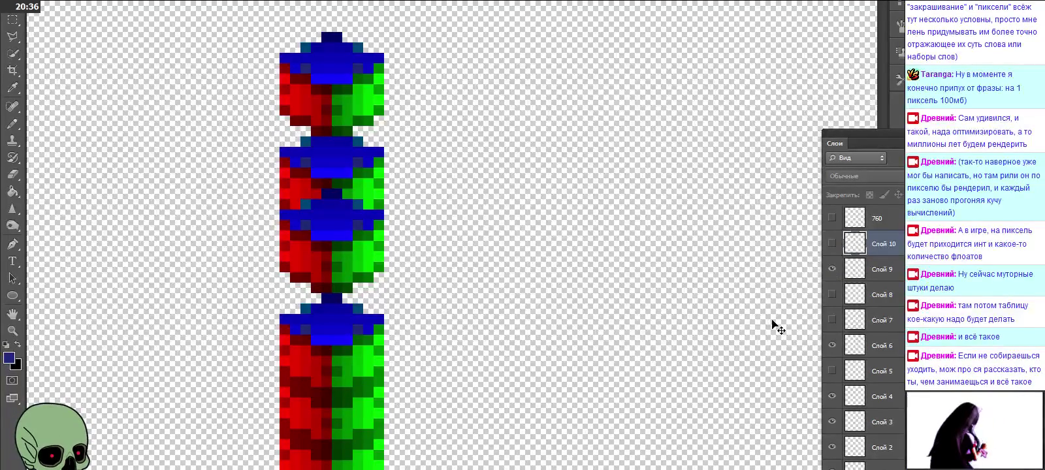
{"action": "left_click", "coordinate": [831, 320]}
{"action": "left_click", "coordinate": [832, 294]}
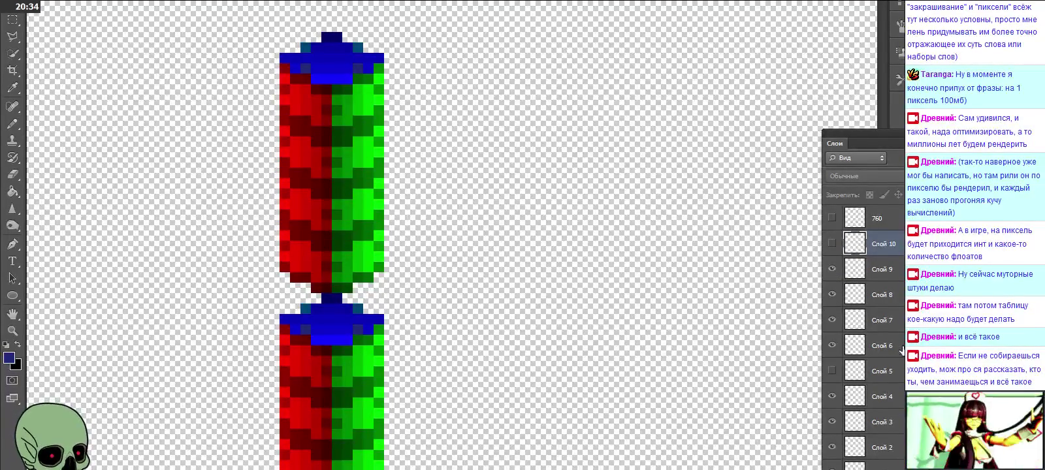
Rename layers Слой 6, 7, 8 and 9 to 666, 667, 668 and 669.
{"action": "scroll", "coordinate": [892, 379], "scroll_direction": "down", "scroll_amount": 2}
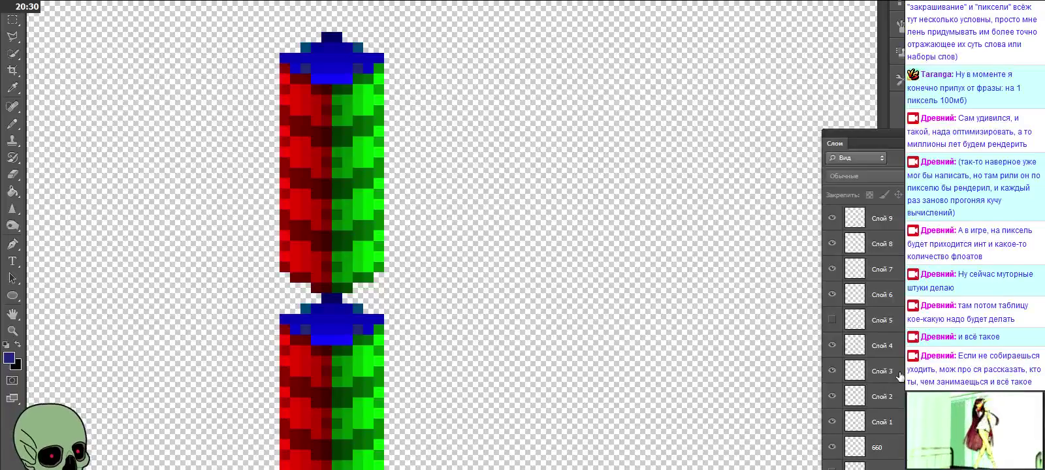
{"action": "double_click", "coordinate": [885, 294]}
{"action": "type", "text": "666"}
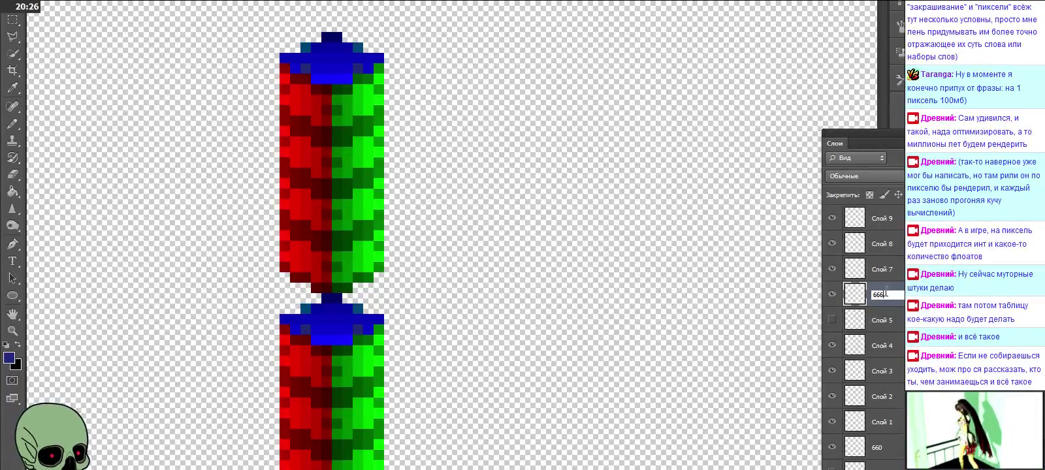
{"action": "double_click", "coordinate": [884, 269]}
{"action": "type", "text": "667"}
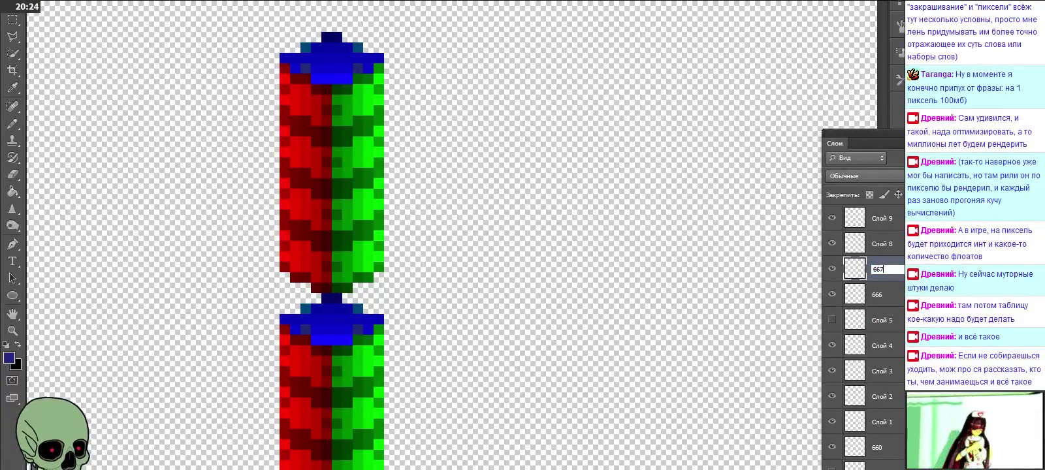
{"action": "double_click", "coordinate": [879, 243]}
{"action": "type", "text": "668"}
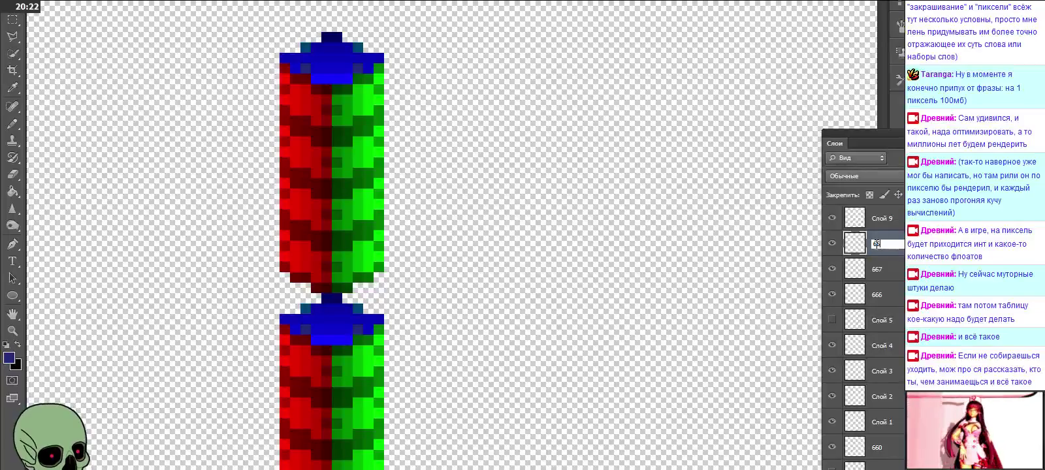
{"action": "left_click", "coordinate": [903, 268]}
{"action": "scroll", "coordinate": [898, 265], "scroll_direction": "up", "scroll_amount": 1}
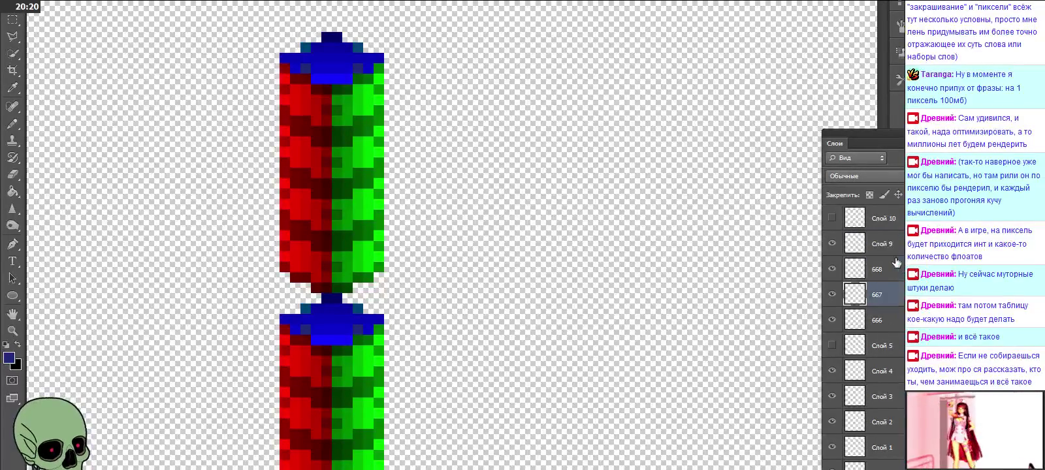
{"action": "double_click", "coordinate": [882, 244]}
{"action": "type", "text": "669"}
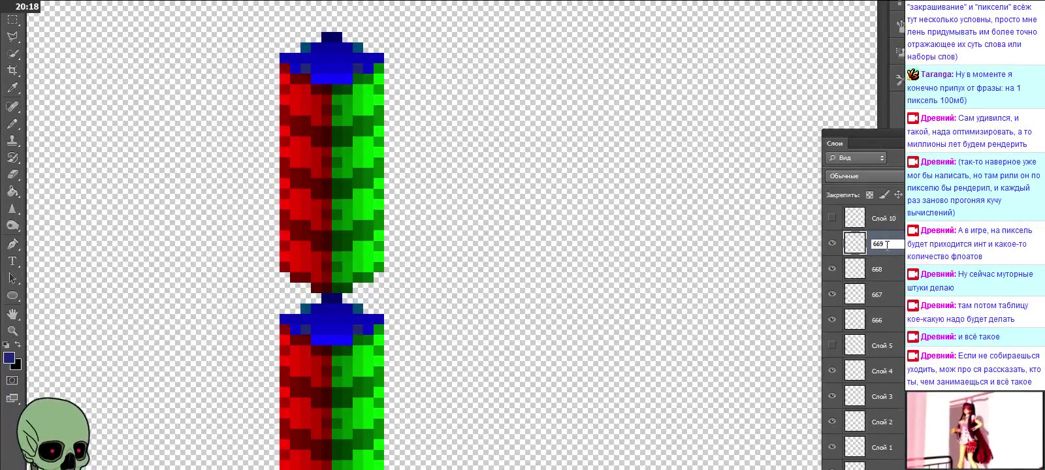
{"action": "left_click", "coordinate": [898, 279]}
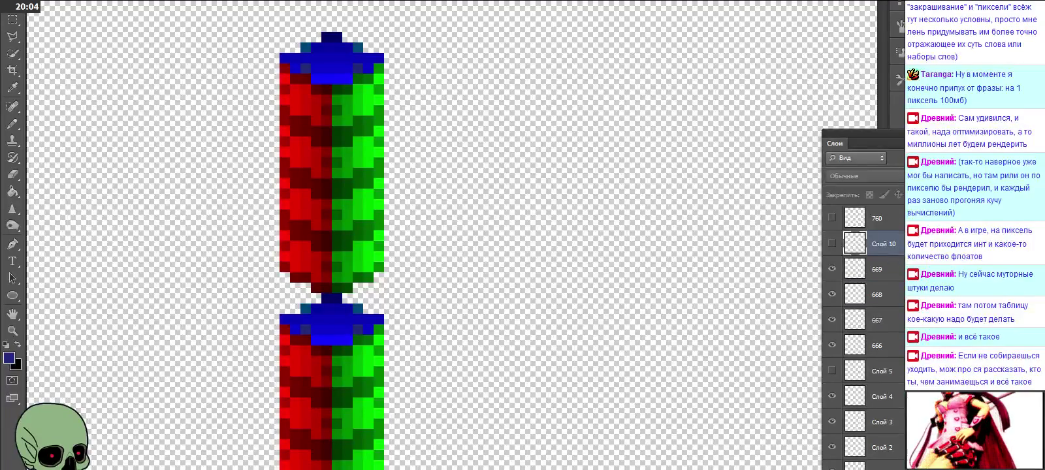
Toggle layers 666–669 one at a time to compare their cubes.
{"action": "left_click", "coordinate": [831, 345]}
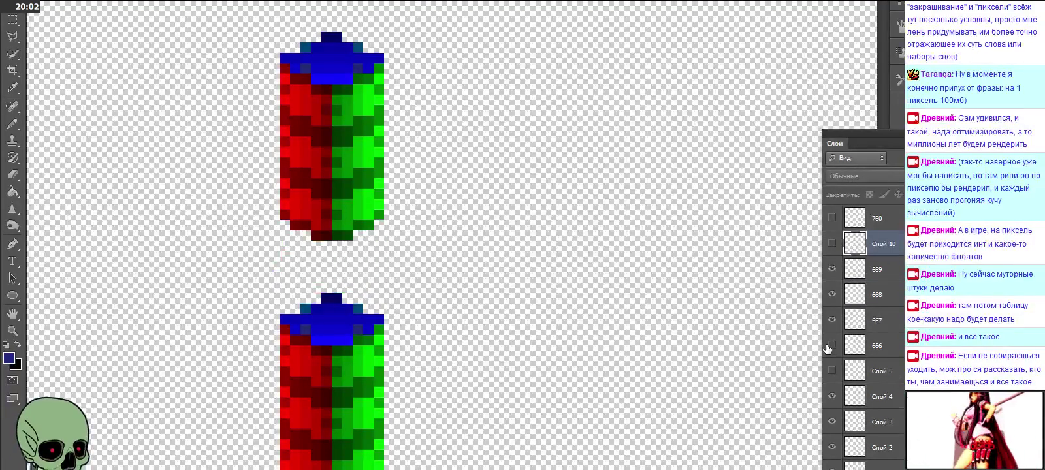
{"action": "left_click_drag", "start_coordinate": [832, 316], "coordinate": [831, 269]}
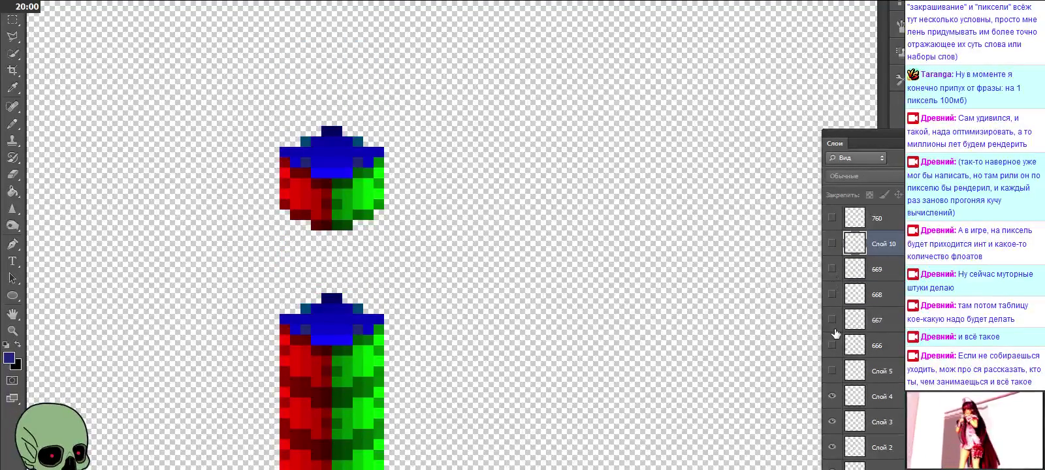
{"action": "left_click", "coordinate": [832, 346]}
{"action": "left_click", "coordinate": [832, 346]}
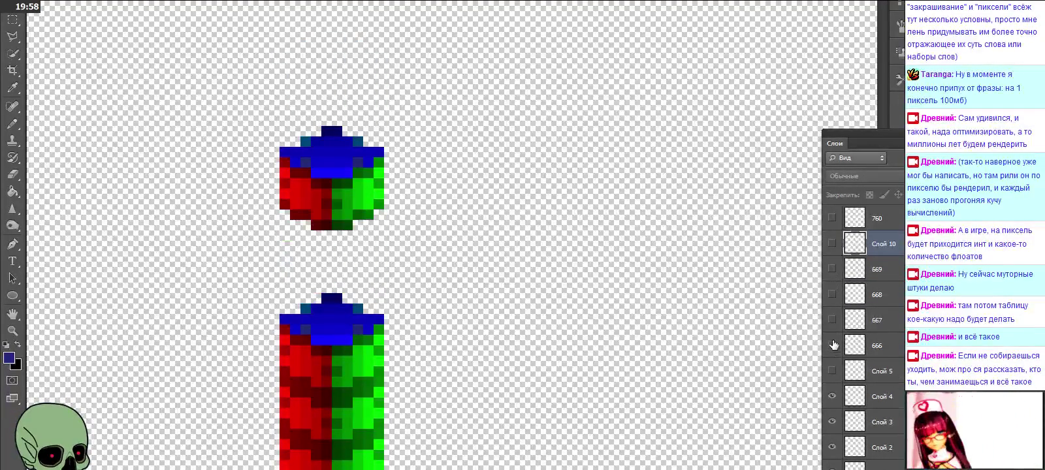
{"action": "left_click", "coordinate": [832, 320]}
{"action": "left_click", "coordinate": [832, 320]}
{"action": "left_click", "coordinate": [832, 295]}
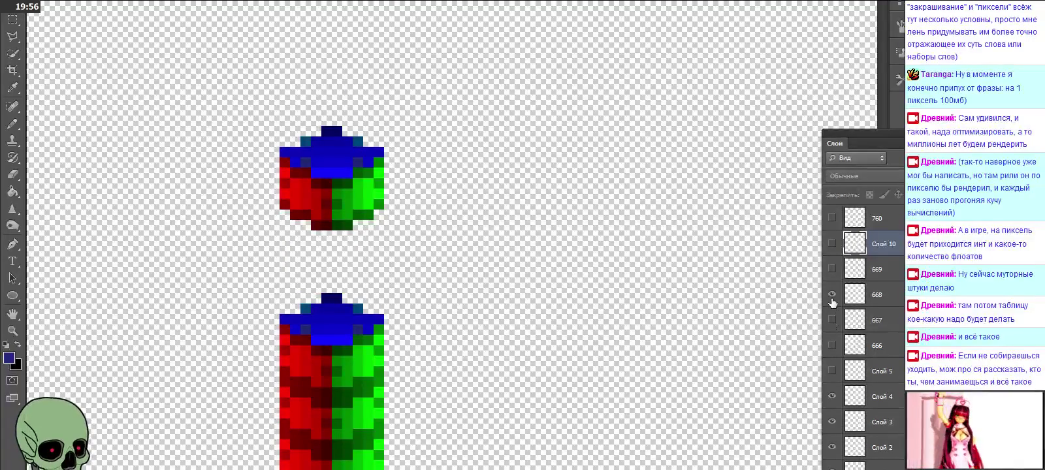
{"action": "left_click", "coordinate": [832, 269]}
{"action": "left_click", "coordinate": [831, 276]}
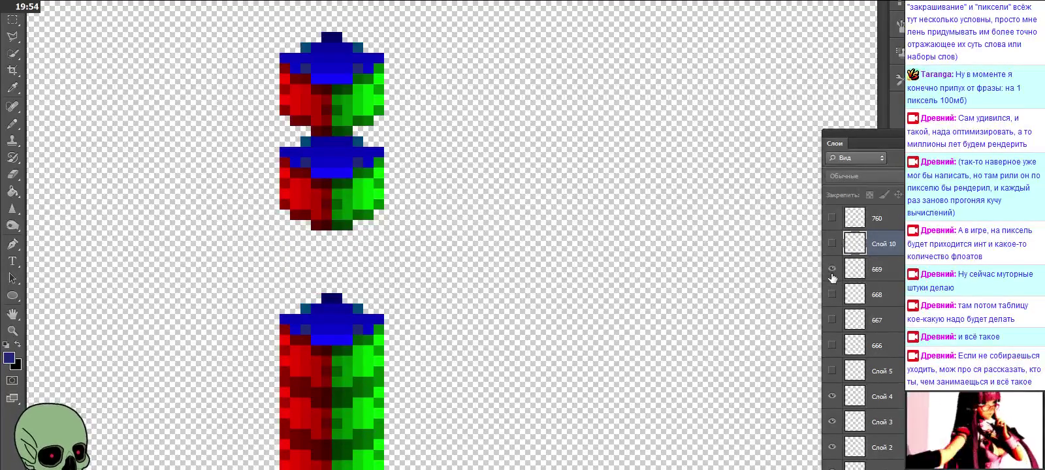
{"action": "left_click", "coordinate": [831, 274]}
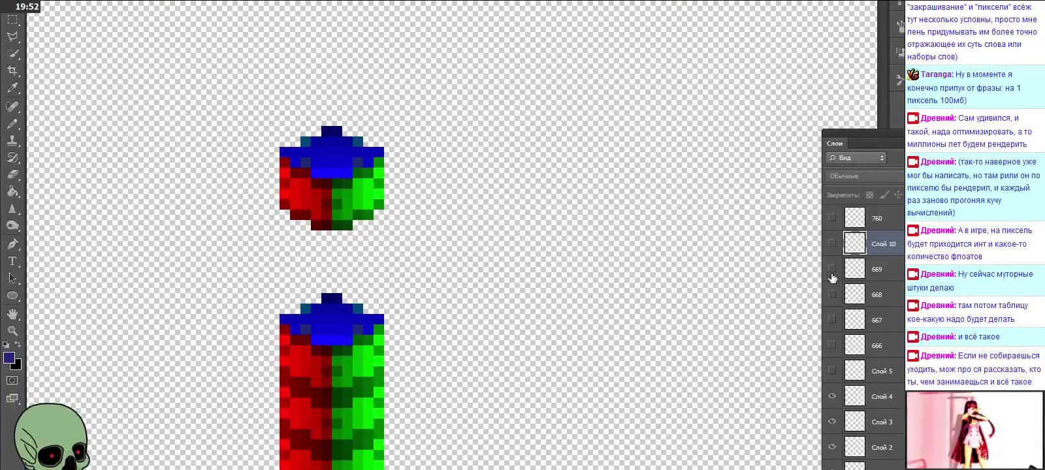
Make layers 666, 667, 668 and 669 all visible as one column.
{"action": "left_click", "coordinate": [832, 345]}
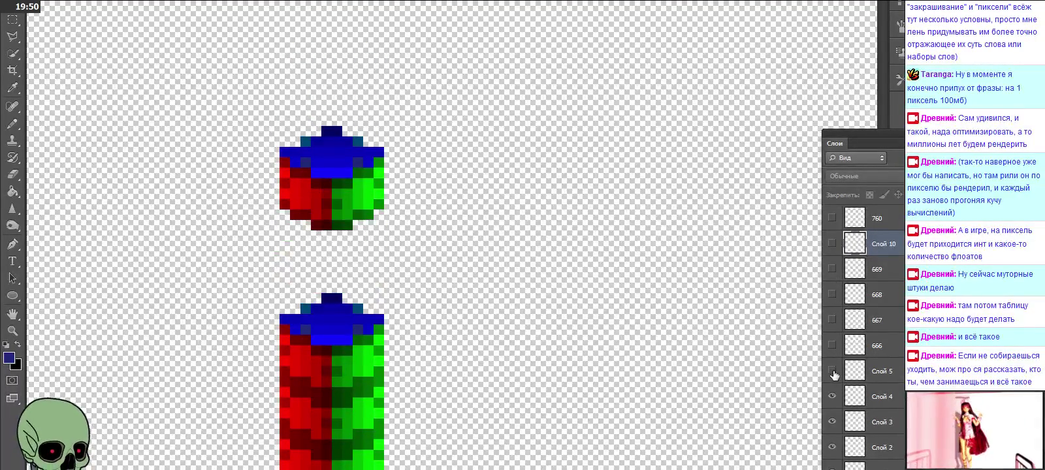
{"action": "left_click", "coordinate": [833, 371]}
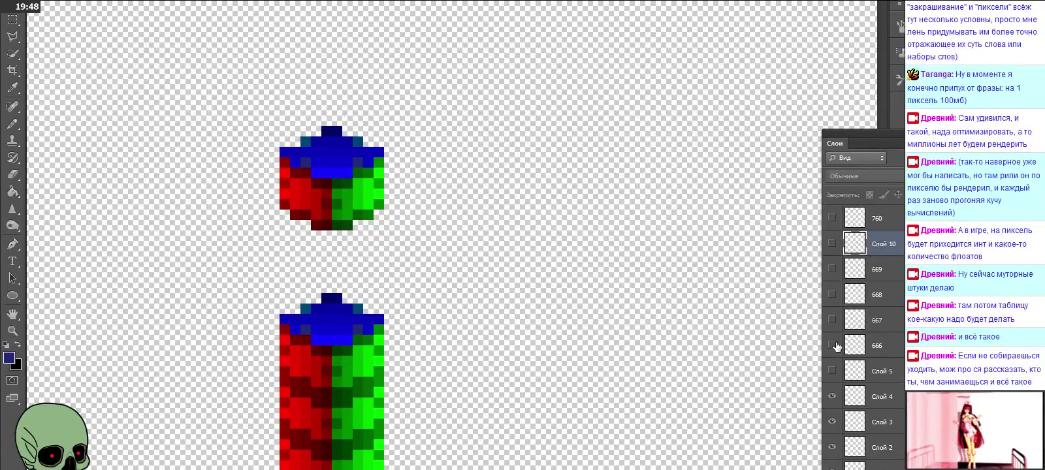
{"action": "left_click", "coordinate": [833, 345]}
{"action": "left_click", "coordinate": [833, 320]}
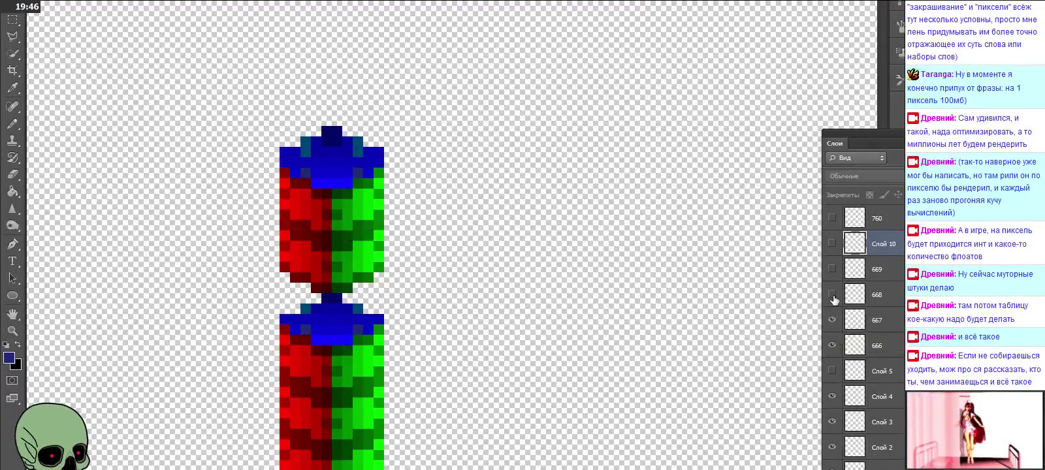
{"action": "left_click", "coordinate": [833, 294]}
{"action": "left_click", "coordinate": [832, 271]}
Hide the Слой 1–5 cubes and select layers Слой 1 through Слой 5.
{"action": "scroll", "coordinate": [875, 356], "scroll_direction": "down", "scroll_amount": 1}
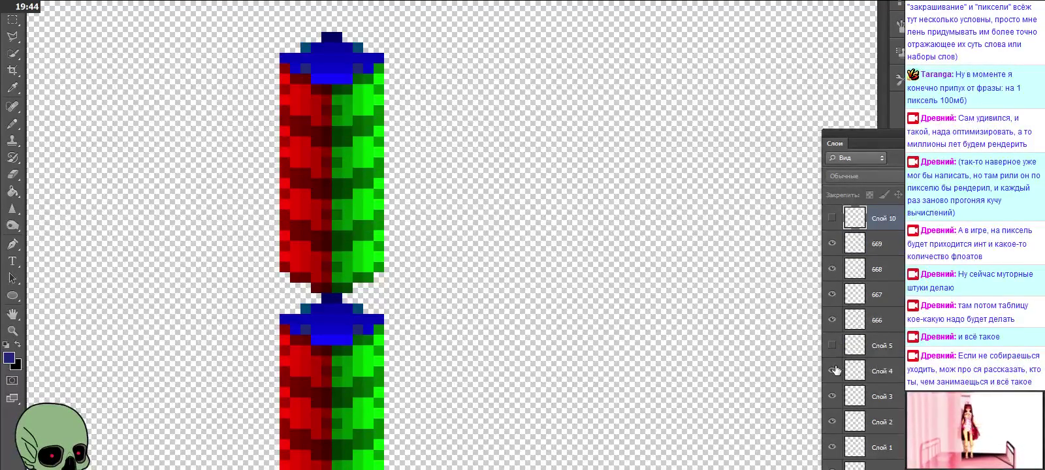
{"action": "left_click_drag", "start_coordinate": [833, 372], "coordinate": [833, 422]}
{"action": "scroll", "coordinate": [835, 422], "scroll_direction": "down", "scroll_amount": 1}
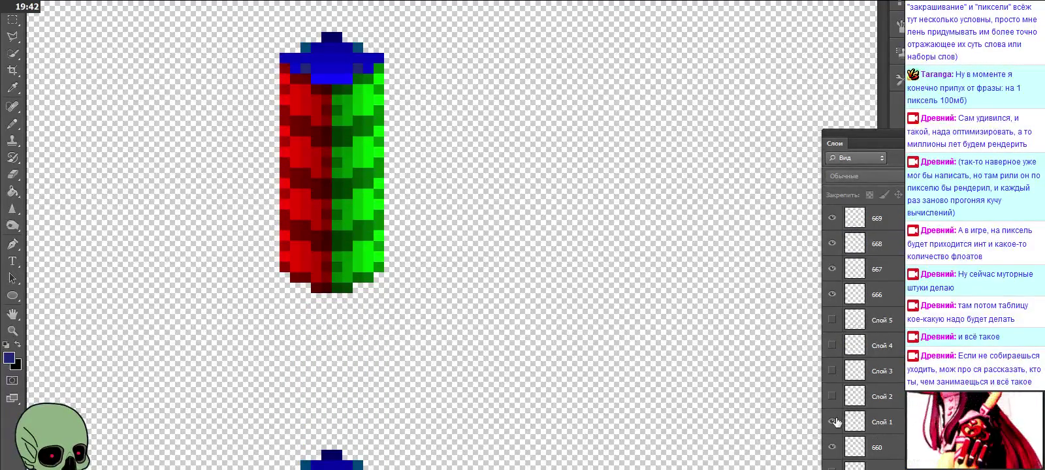
{"action": "left_click", "coordinate": [832, 422]}
{"action": "left_click", "coordinate": [878, 447]}
{"action": "left_click", "coordinate": [882, 422], "text": "shift"}
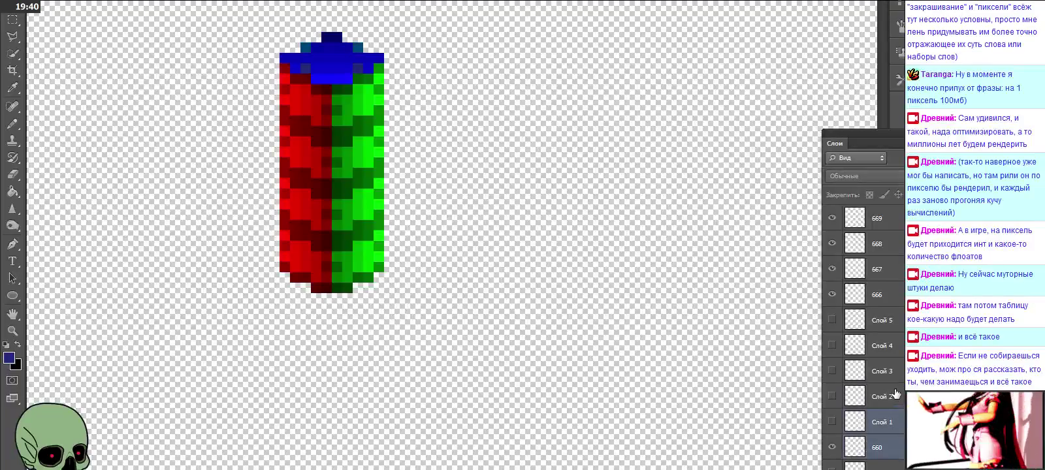
{"action": "left_click_drag", "start_coordinate": [897, 394], "coordinate": [882, 321]}
{"action": "scroll", "coordinate": [902, 391], "scroll_direction": "up", "scroll_amount": 1}
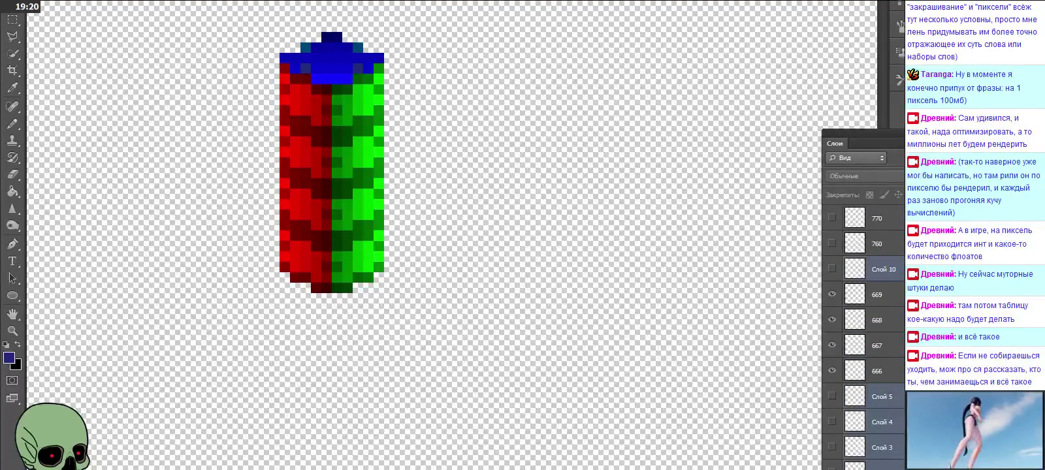
Delete the selected Слой layers, then show layer 760 and hide layers 666–669.
{"action": "key", "text": "Delete"}
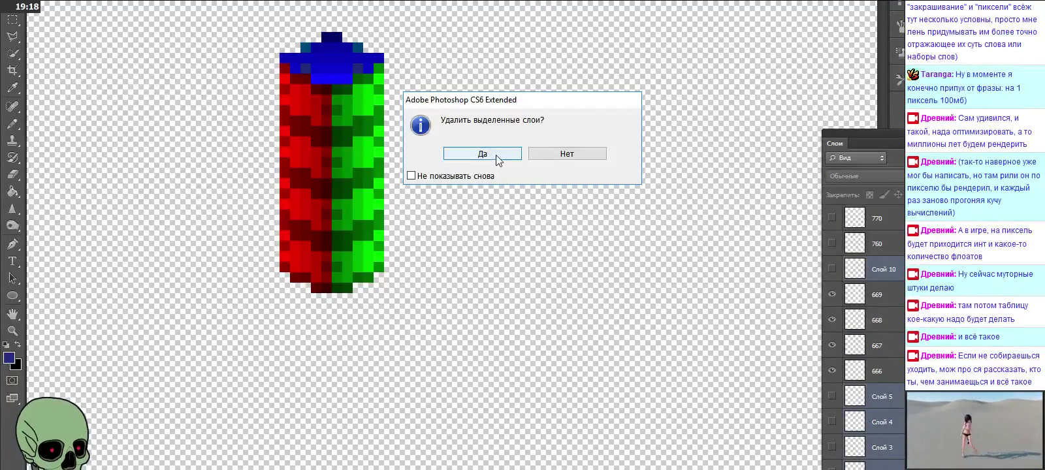
{"action": "left_click", "coordinate": [498, 159]}
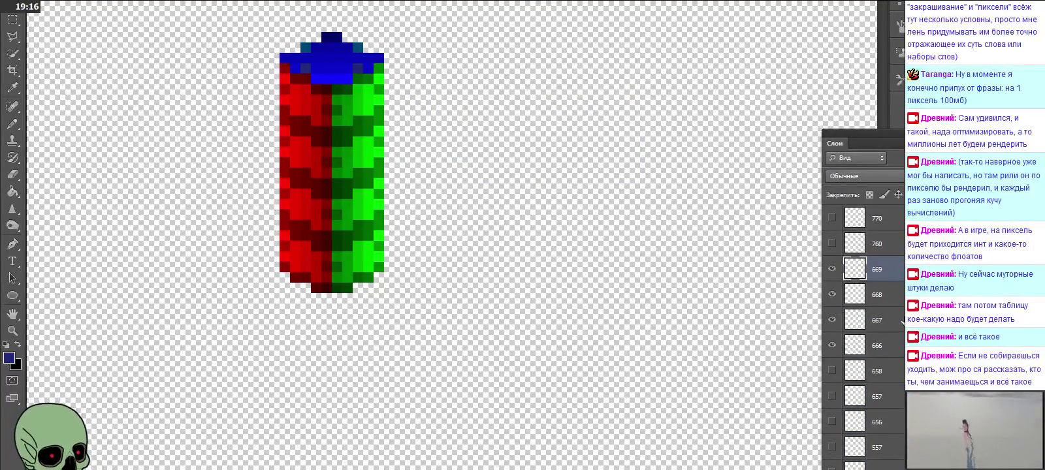
{"action": "left_click", "coordinate": [863, 243]}
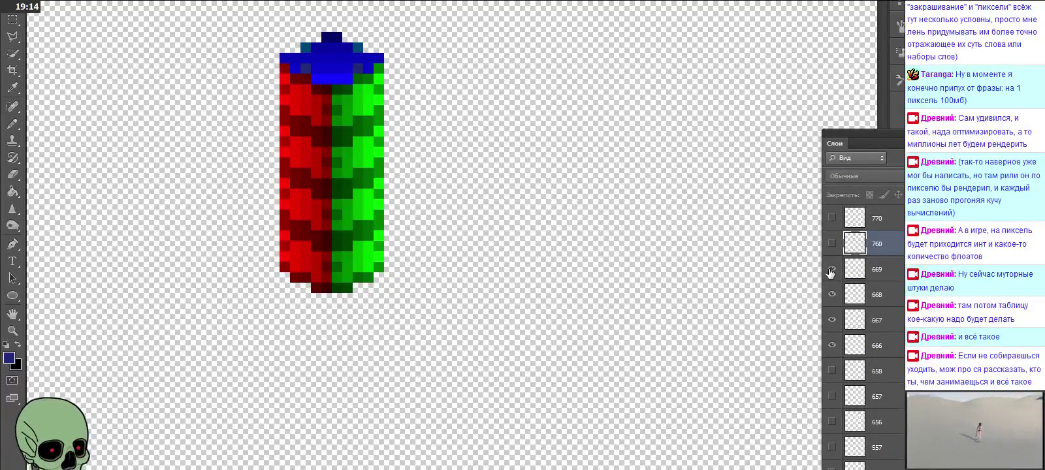
{"action": "left_click", "coordinate": [832, 243]}
{"action": "left_click_drag", "start_coordinate": [832, 269], "coordinate": [833, 346]}
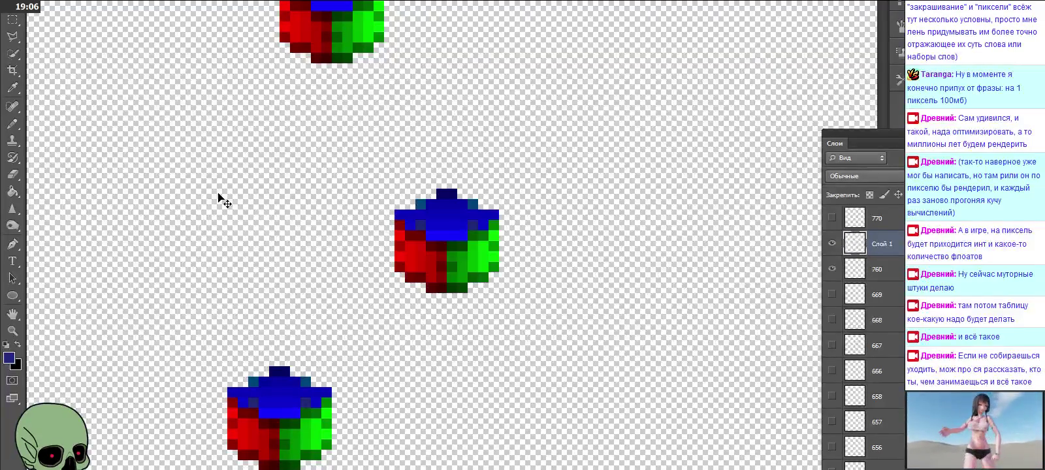
Stack pasted cubes onto the lower sprite, building the column up through Слой 5.
{"action": "left_click_drag", "start_coordinate": [429, 258], "coordinate": [275, 365]}
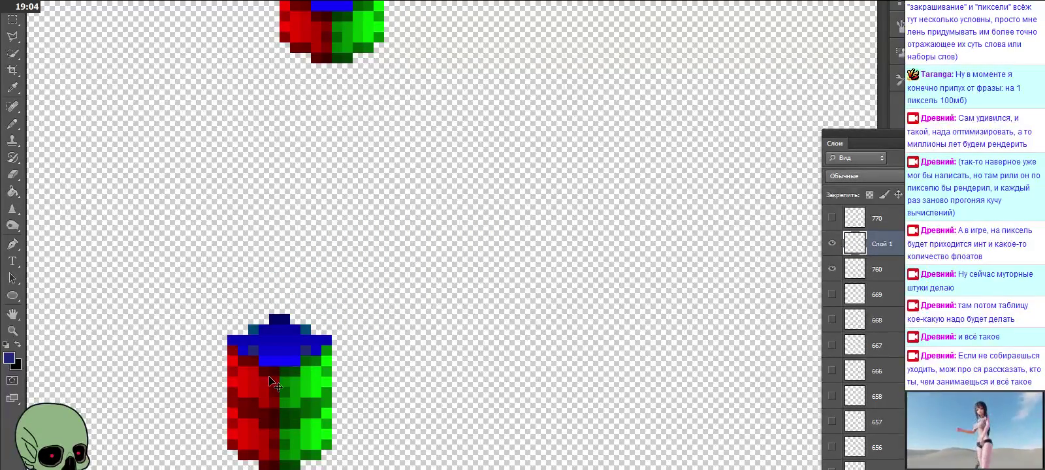
{"action": "left_click_drag", "start_coordinate": [274, 363], "coordinate": [277, 374]}
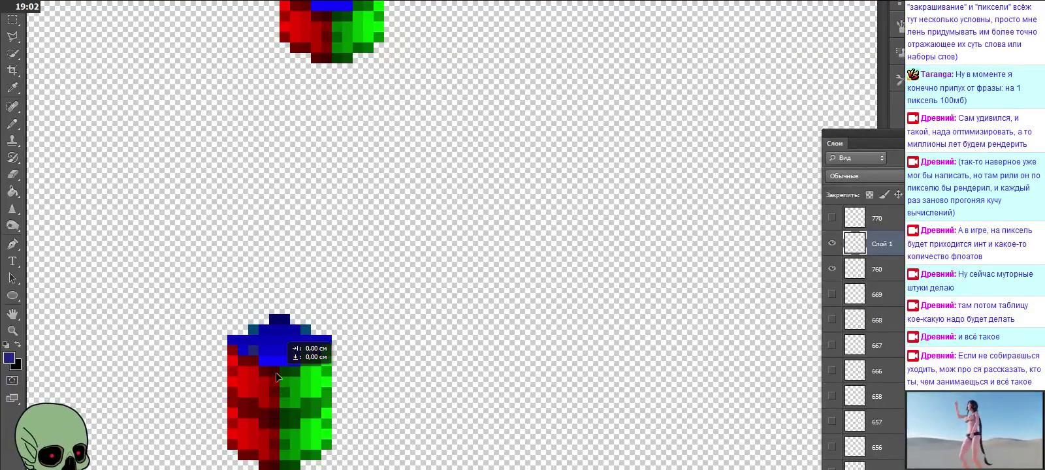
{"action": "key", "text": "ctrl+v"}
{"action": "left_click_drag", "start_coordinate": [431, 294], "coordinate": [267, 341]}
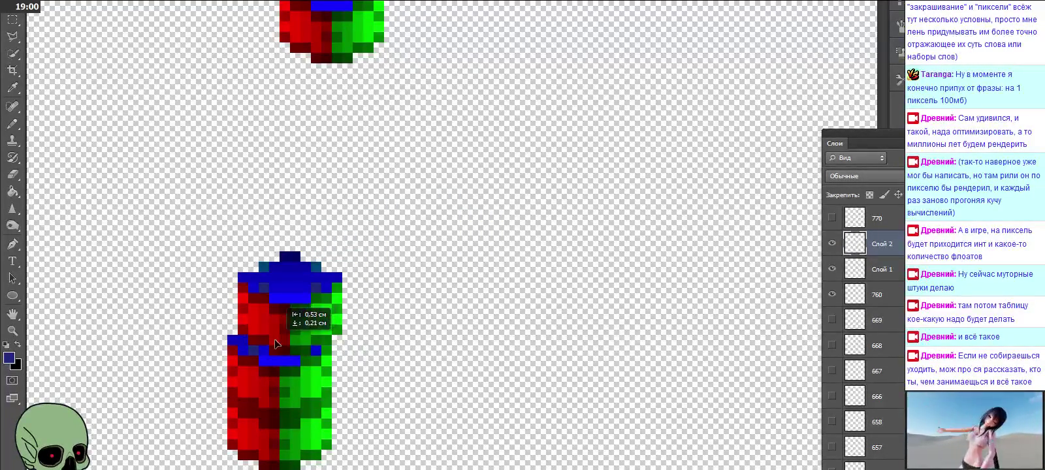
{"action": "key", "text": "ctrl+v"}
{"action": "left_click_drag", "start_coordinate": [416, 259], "coordinate": [249, 280]}
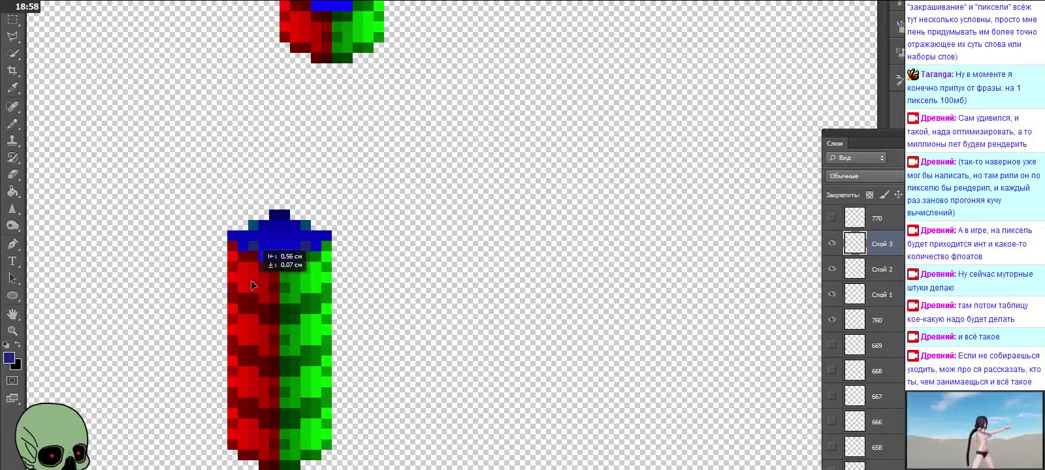
{"action": "key", "text": "ctrl+v"}
{"action": "left_click_drag", "start_coordinate": [424, 285], "coordinate": [267, 222]}
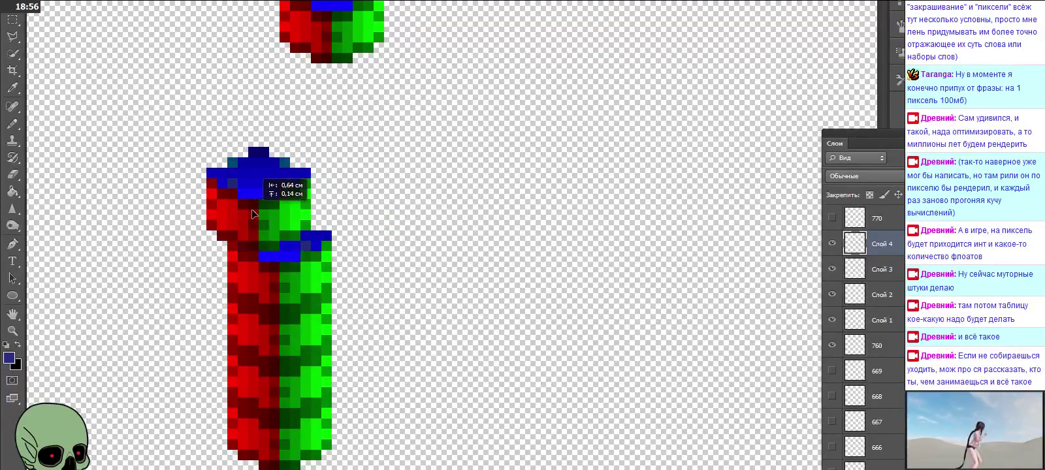
{"action": "key", "text": "ctrl+v"}
{"action": "left_click_drag", "start_coordinate": [437, 253], "coordinate": [271, 169]}
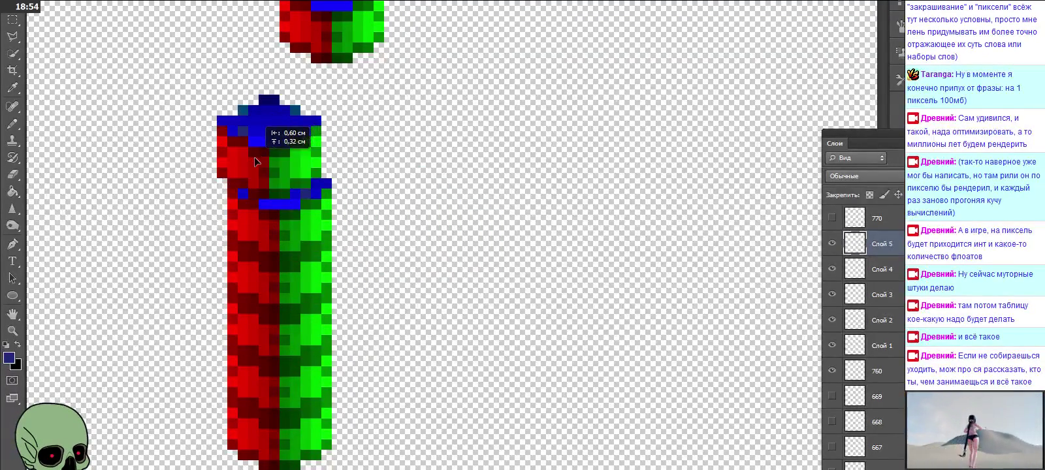
Paste cubes Слой 6–10 onto the column top, with Слой 8 and 10 forming a right side branch.
{"action": "scroll", "coordinate": [434, 256], "scroll_direction": "up", "scroll_amount": 3}
{"action": "key", "text": "ctrl+v"}
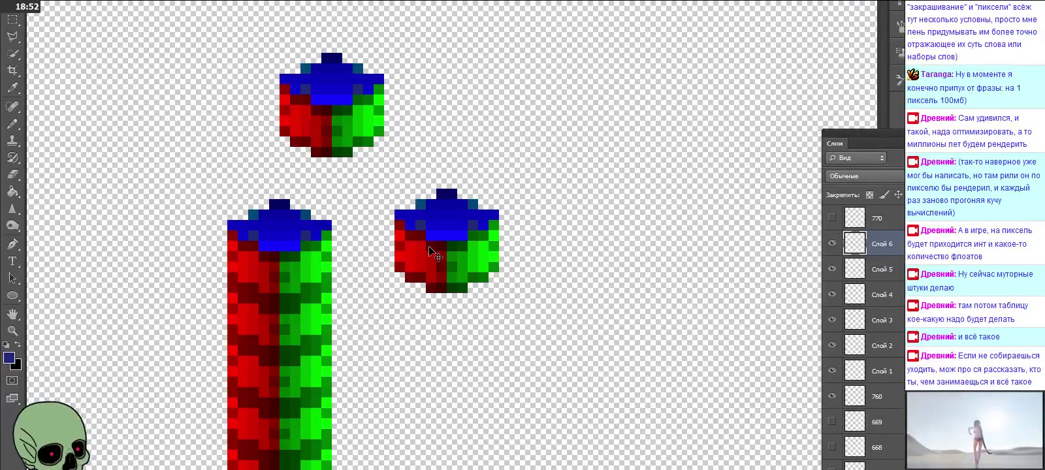
{"action": "mouse_move", "coordinate": [434, 256]}
{"action": "left_mouse_down"}
{"action": "mouse_move", "coordinate": [215, 206]}
{"action": "mouse_move", "coordinate": [268, 208]}
{"action": "left_mouse_up"}
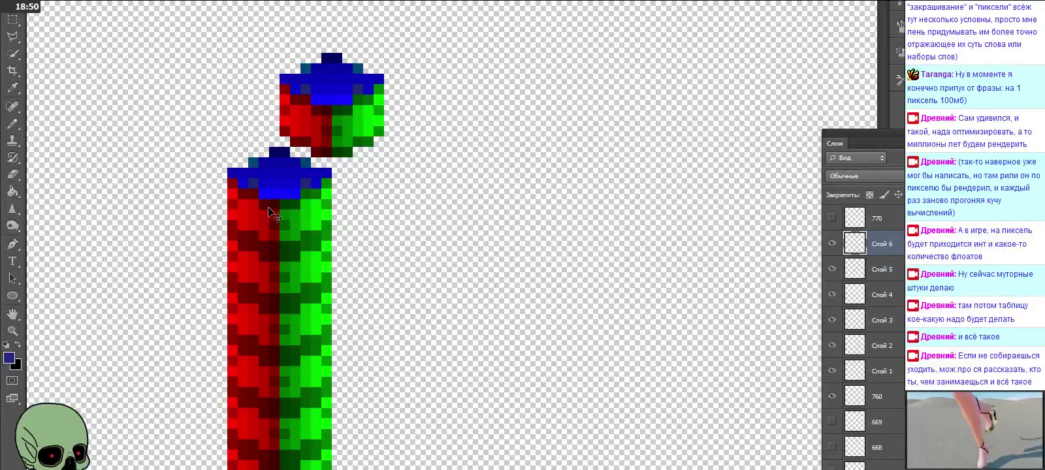
{"action": "key", "text": "ctrl+v"}
{"action": "left_click_drag", "start_coordinate": [439, 254], "coordinate": [268, 153]}
{"action": "key", "text": "ctrl+v"}
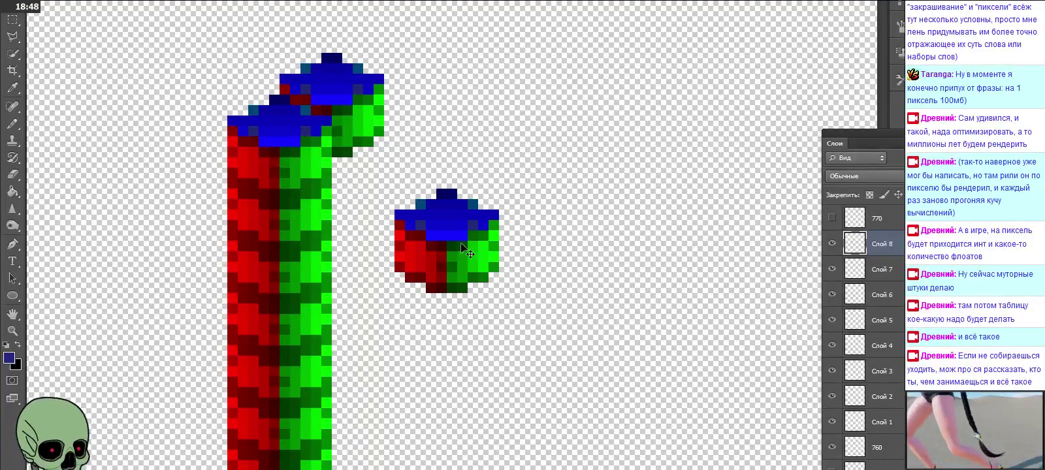
{"action": "mouse_move", "coordinate": [441, 252]}
{"action": "left_mouse_down"}
{"action": "mouse_move", "coordinate": [328, 82]}
{"action": "mouse_move", "coordinate": [311, 100]}
{"action": "left_mouse_up"}
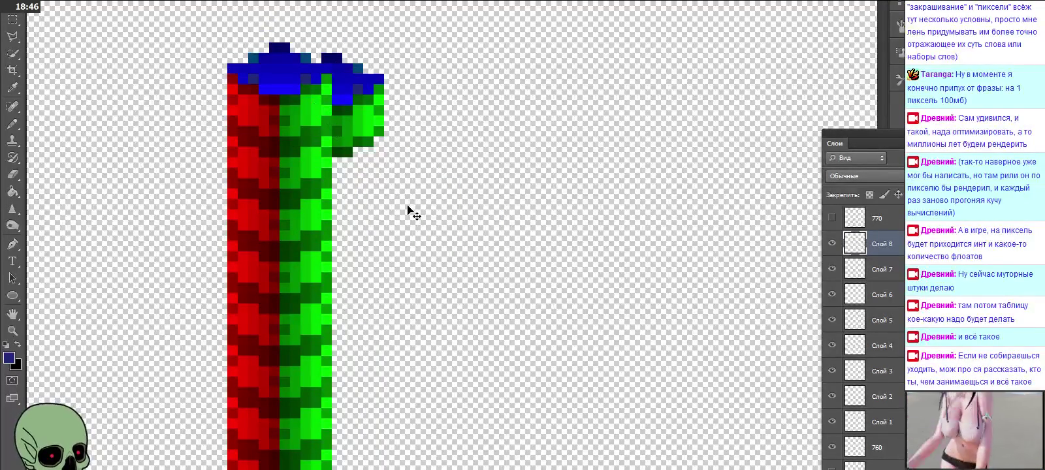
{"action": "key", "text": "ctrl+v"}
{"action": "left_click_drag", "start_coordinate": [406, 206], "coordinate": [266, 73]}
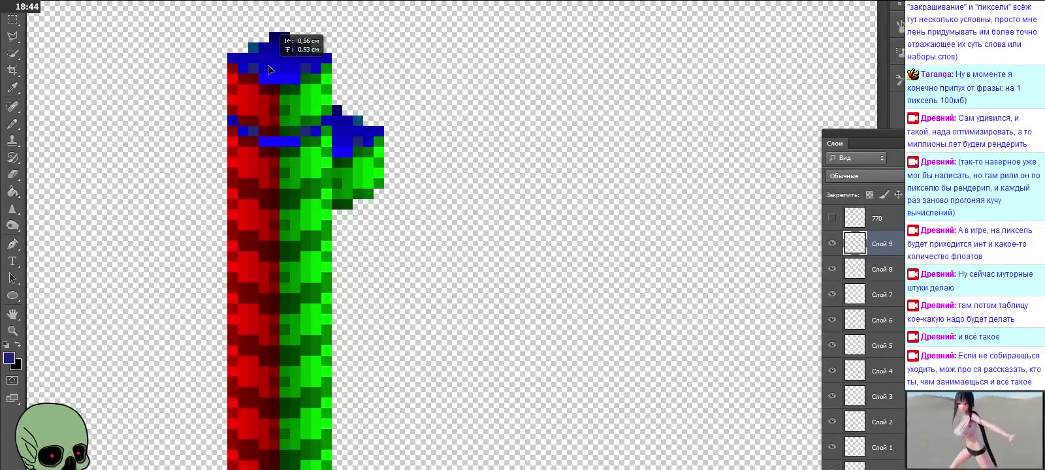
{"action": "scroll", "coordinate": [265, 69], "scroll_direction": "up", "scroll_amount": 1}
{"action": "key", "text": "ctrl+v"}
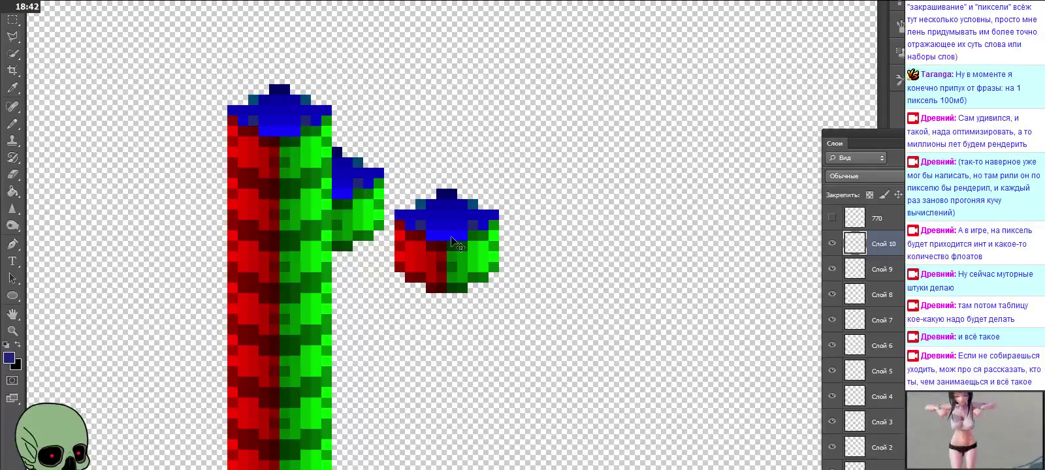
{"action": "mouse_move", "coordinate": [556, 235]}
{"action": "left_mouse_down"}
{"action": "mouse_move", "coordinate": [279, 66]}
{"action": "mouse_move", "coordinate": [288, 95]}
{"action": "left_mouse_up"}
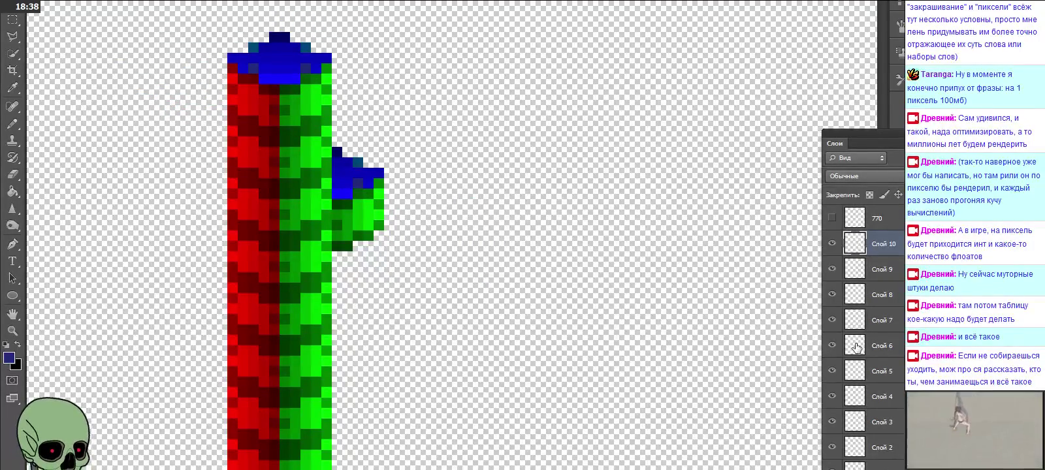
{"action": "scroll", "coordinate": [899, 394], "scroll_direction": "down", "scroll_amount": 1}
{"action": "scroll", "coordinate": [898, 394], "scroll_direction": "down", "scroll_amount": 1}
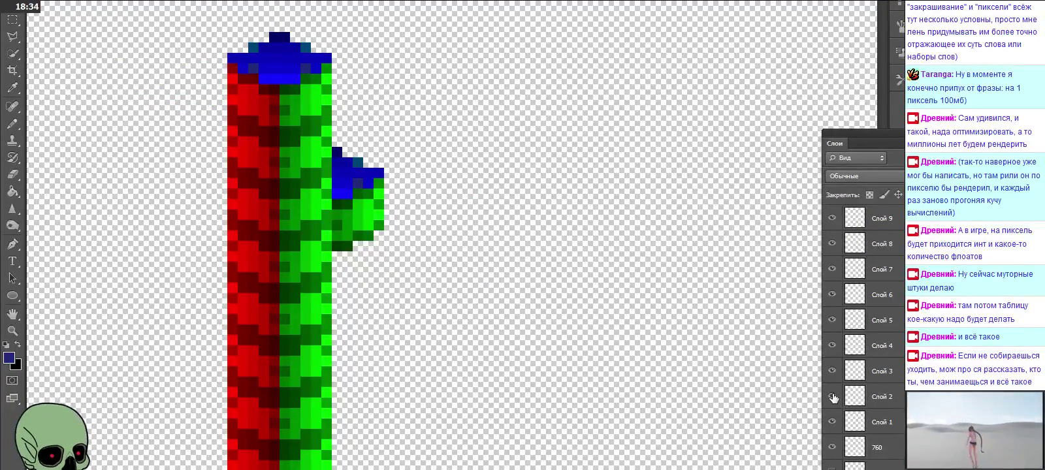
Hide the lower cube layers and preview Слой 5, 6, 8 and 9 one at a time.
{"action": "left_click_drag", "start_coordinate": [832, 396], "coordinate": [832, 345]}
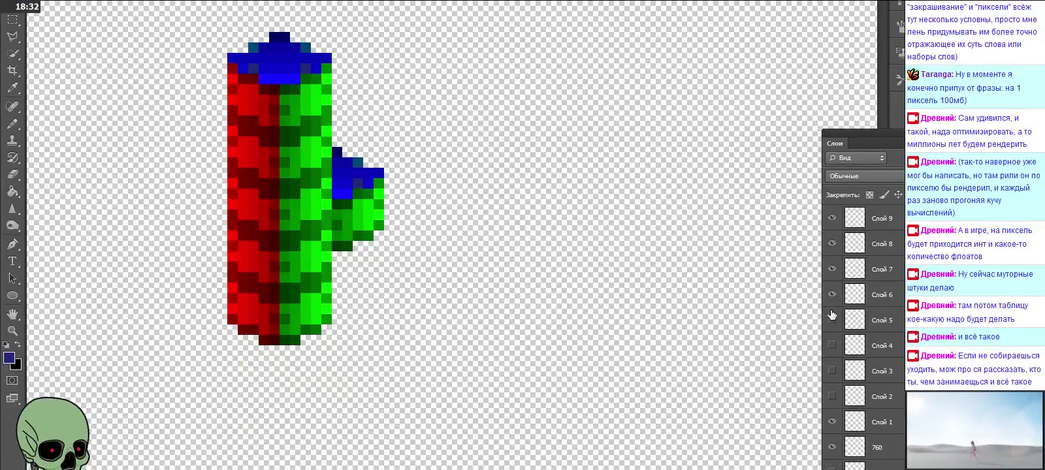
{"action": "left_click_drag", "start_coordinate": [832, 316], "coordinate": [832, 304]}
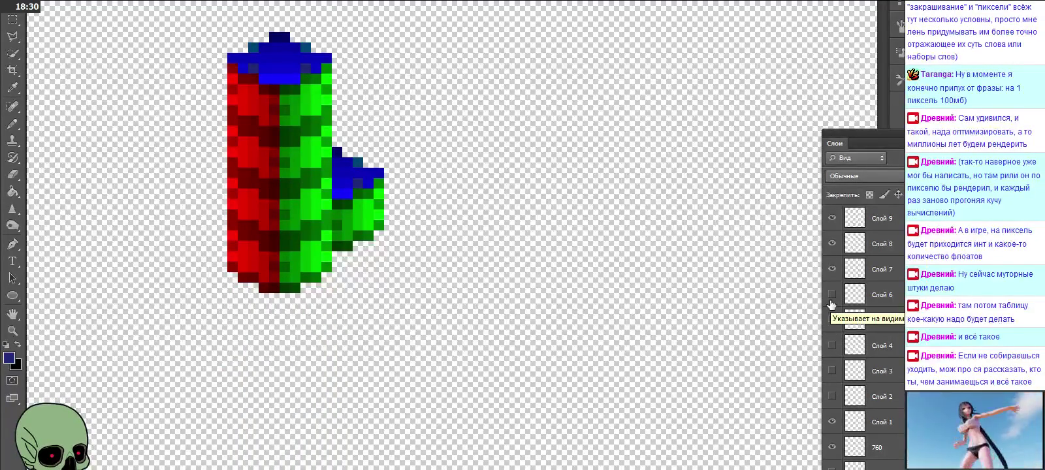
{"action": "left_click", "coordinate": [831, 301]}
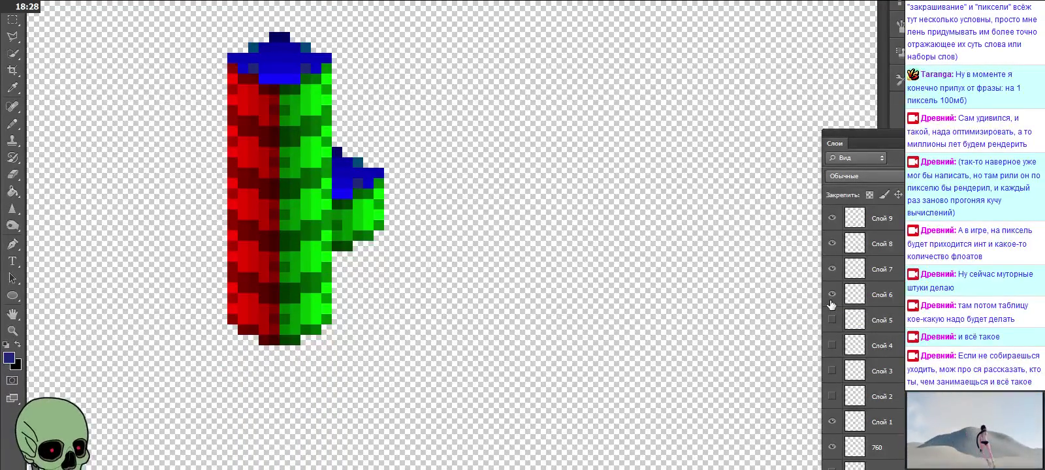
{"action": "left_click", "coordinate": [832, 320]}
{"action": "left_click", "coordinate": [832, 299]}
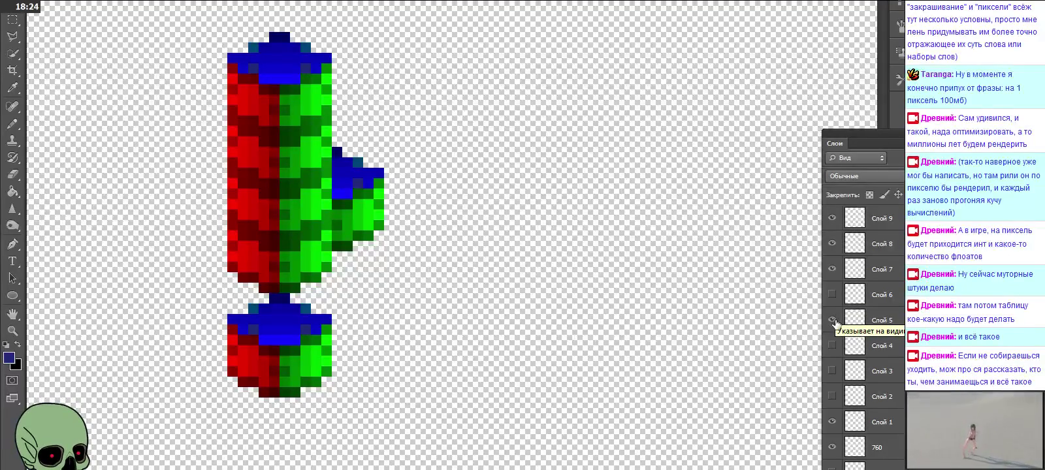
{"action": "left_click", "coordinate": [833, 321]}
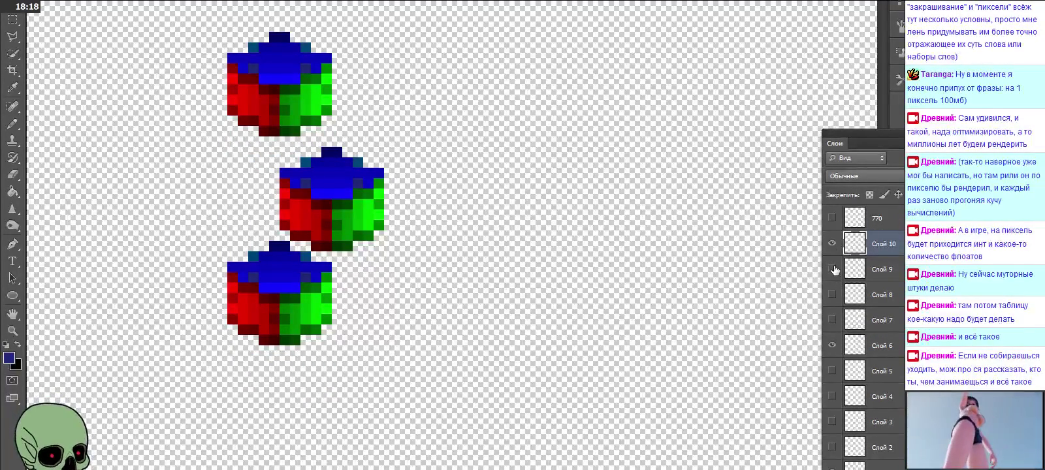
{"action": "left_click", "coordinate": [832, 319]}
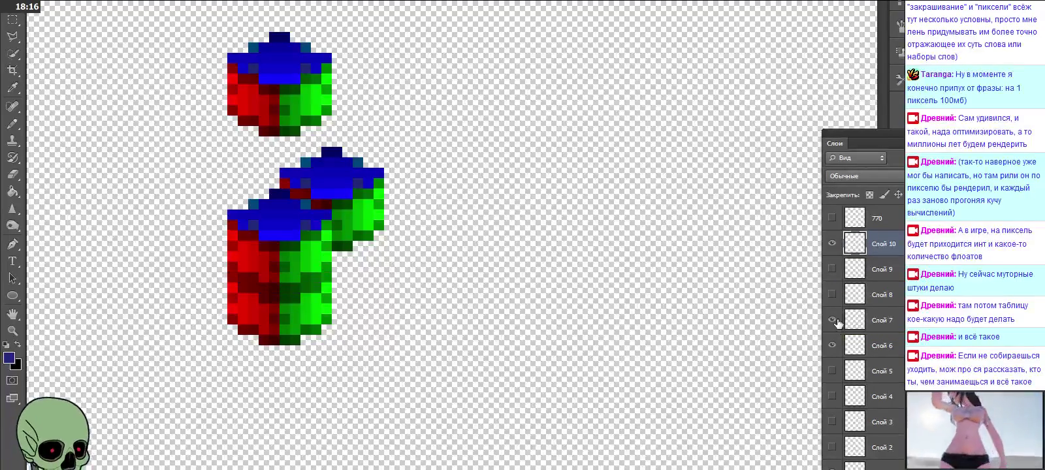
{"action": "left_click", "coordinate": [833, 294]}
{"action": "left_click", "coordinate": [833, 295]}
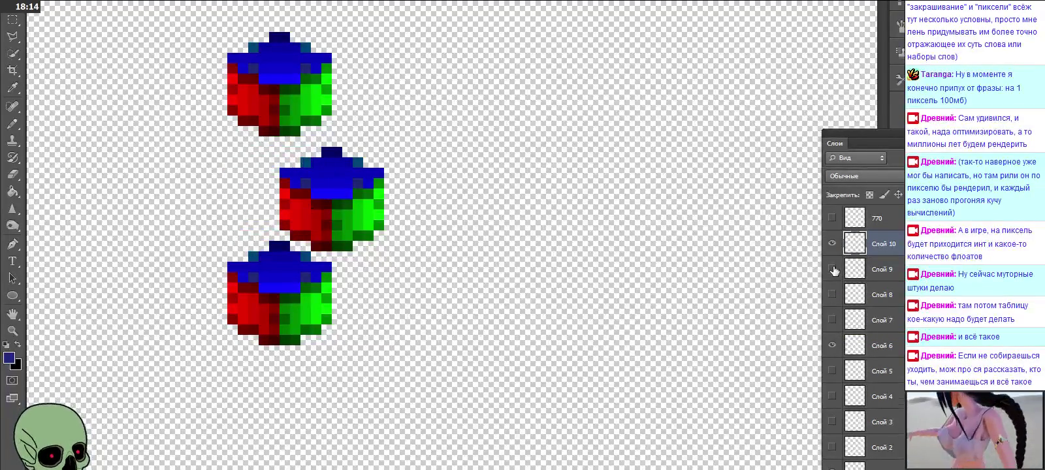
{"action": "left_click", "coordinate": [833, 269]}
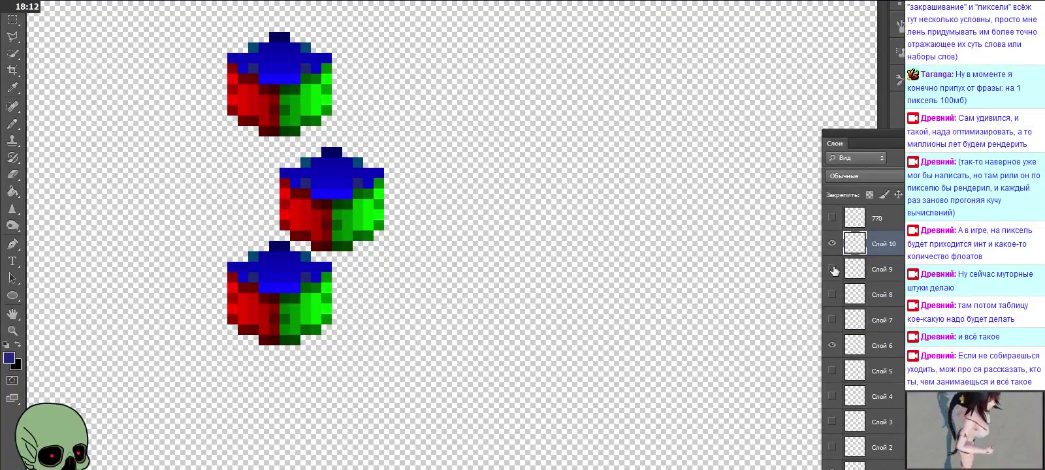
Select Слой 9, show Слой 7–9, and hide Слой 6 and the top Слой 10 cube.
{"action": "left_click", "coordinate": [903, 275]}
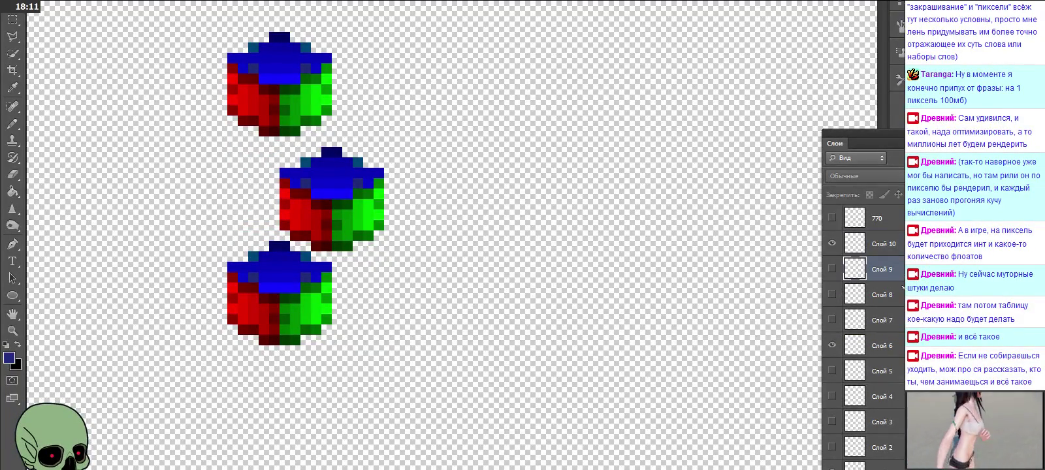
{"action": "left_click", "coordinate": [832, 320]}
{"action": "left_click", "coordinate": [832, 294]}
{"action": "left_click", "coordinate": [832, 269]}
{"action": "left_click", "coordinate": [832, 345]}
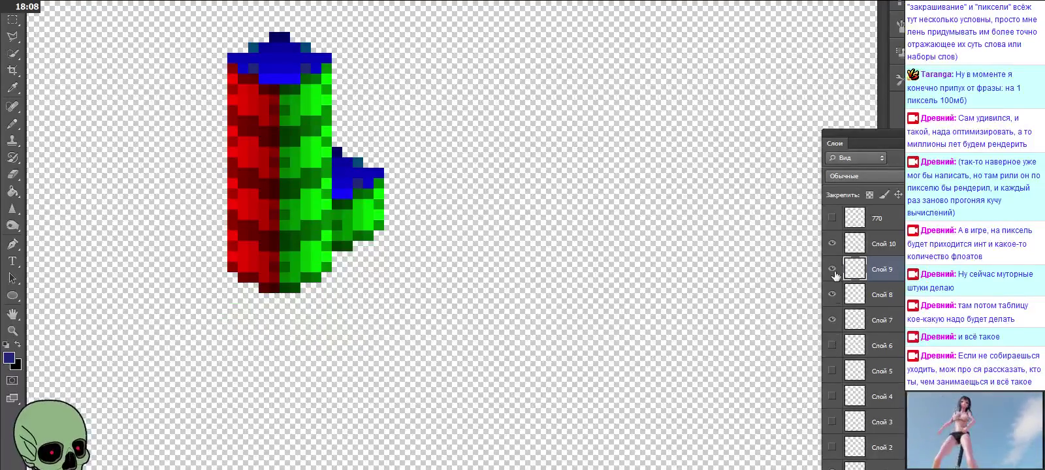
{"action": "left_click", "coordinate": [833, 243]}
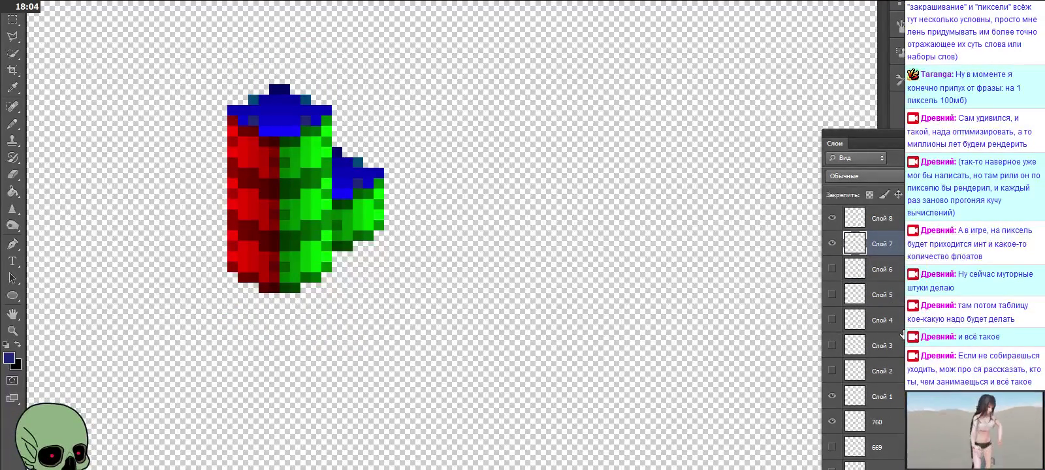
{"action": "scroll", "coordinate": [895, 320], "scroll_direction": "up", "scroll_amount": 2}
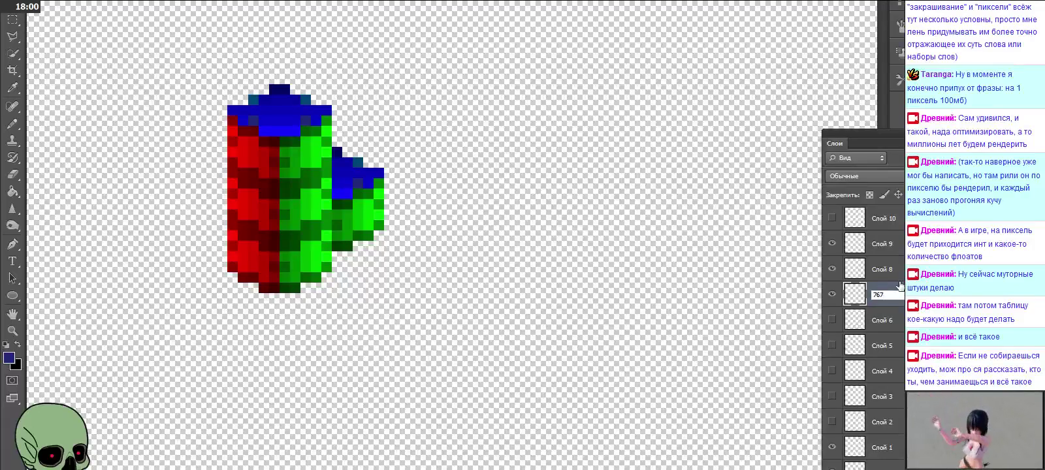
Rename Слой 8 to 768 and Слой 9 to 769.
{"action": "double_click", "coordinate": [890, 273]}
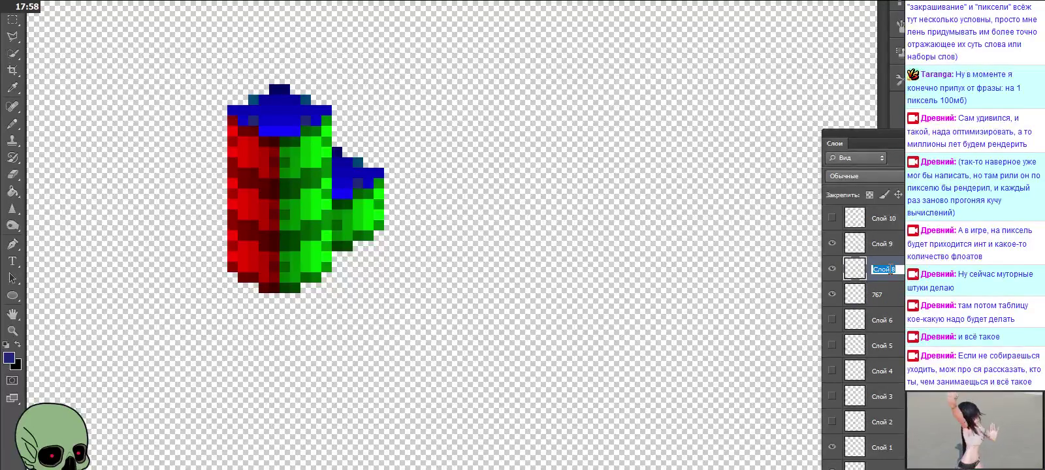
{"action": "type", "text": "768"}
{"action": "double_click", "coordinate": [891, 246]}
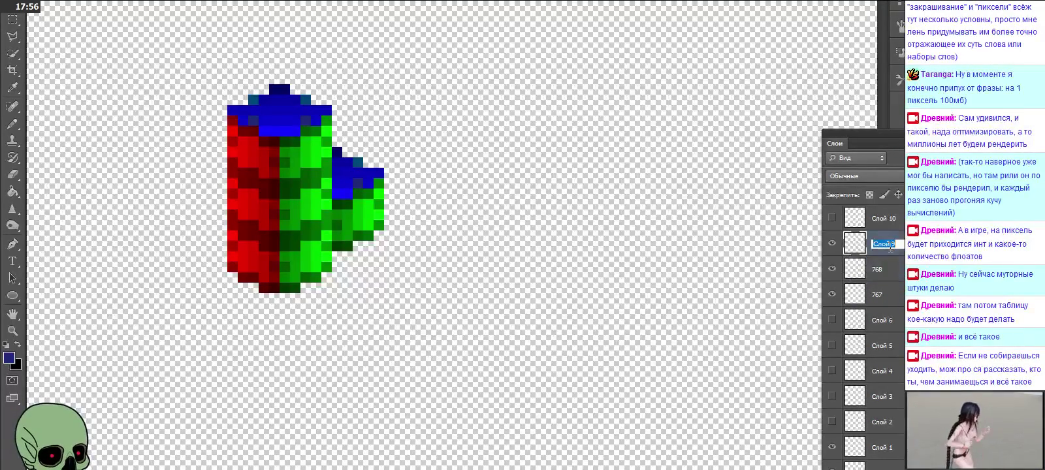
{"action": "type", "text": "769"}
{"action": "key", "text": "Return"}
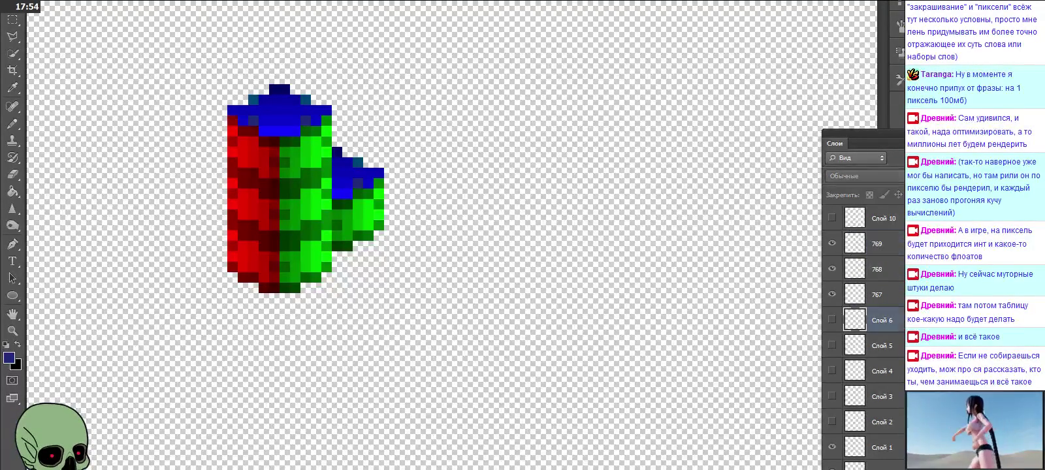
Select the leftover layers Слой 1–5 and delete them.
{"action": "scroll", "coordinate": [890, 269], "scroll_direction": "up", "scroll_amount": 1}
{"action": "scroll", "coordinate": [892, 334], "scroll_direction": "down", "scroll_amount": 1}
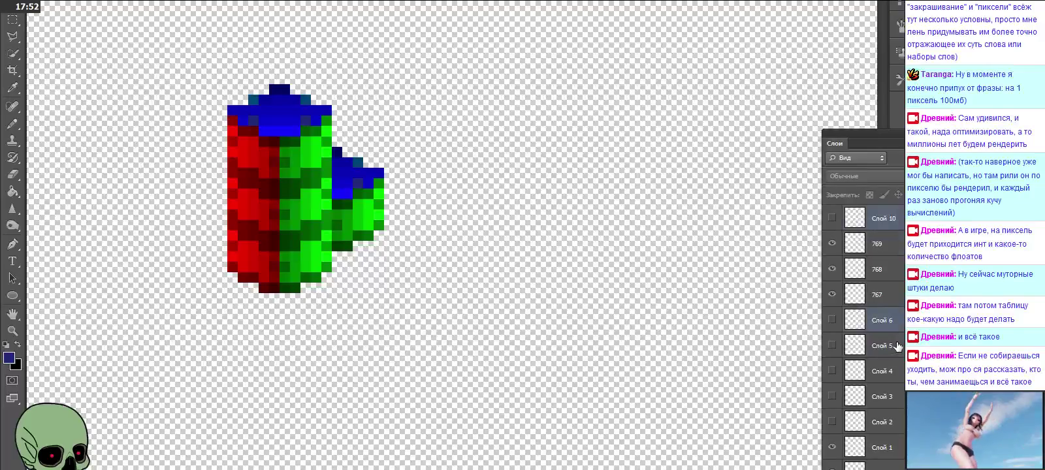
{"action": "left_click", "coordinate": [895, 345], "text": "ctrl"}
{"action": "left_click", "coordinate": [896, 372], "text": "ctrl"}
{"action": "left_click", "coordinate": [899, 396], "text": "ctrl"}
{"action": "left_click", "coordinate": [898, 422], "text": "ctrl"}
{"action": "left_click", "coordinate": [898, 448], "text": "ctrl"}
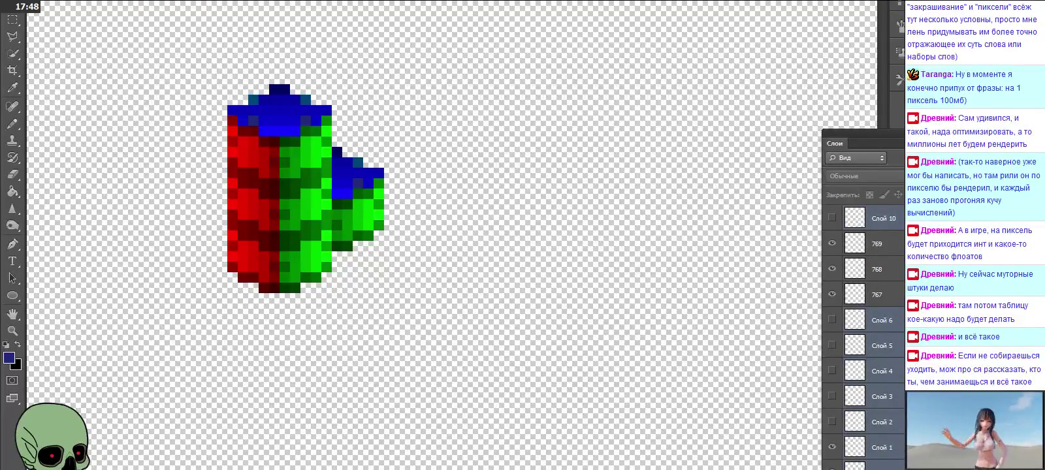
{"action": "key", "text": "Delete"}
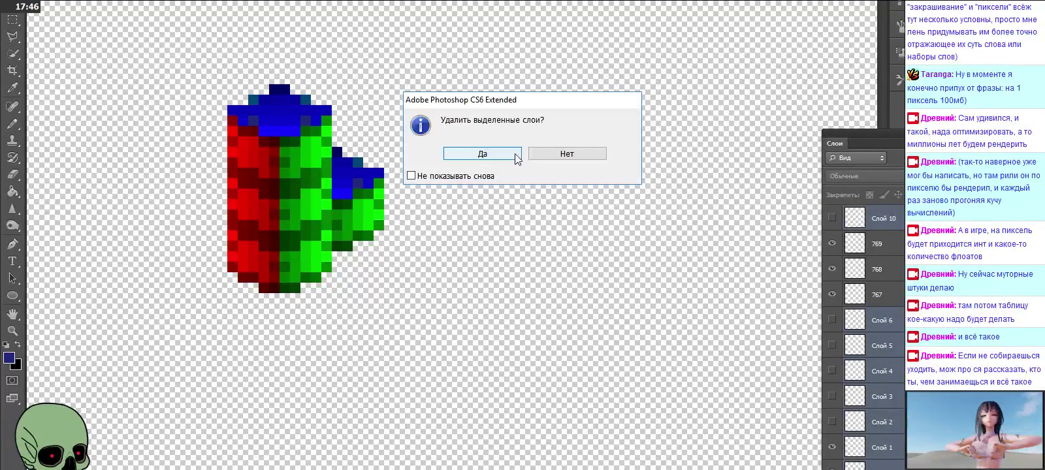
{"action": "left_click", "coordinate": [512, 153]}
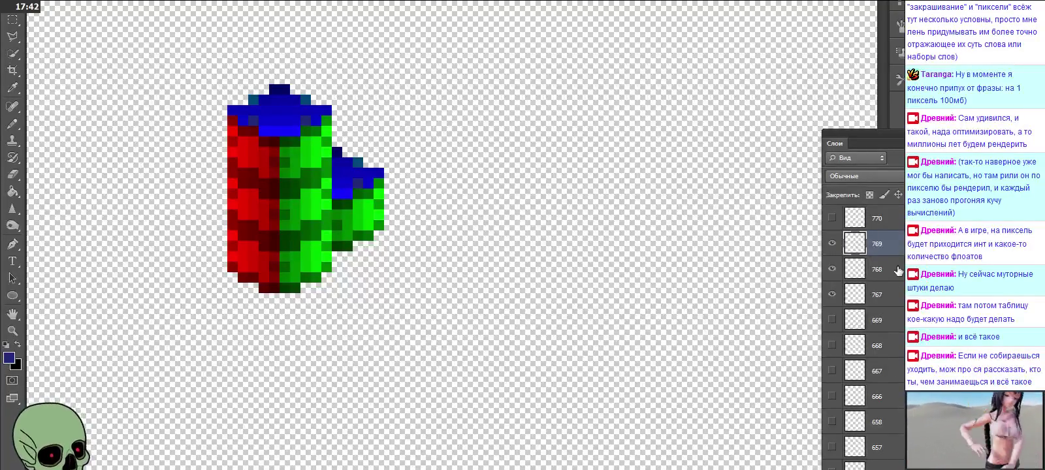
Select layer 770 and hide layers 767, 768 and 769.
{"action": "left_click", "coordinate": [875, 219]}
{"action": "left_click", "coordinate": [832, 244]}
{"action": "left_click", "coordinate": [832, 270]}
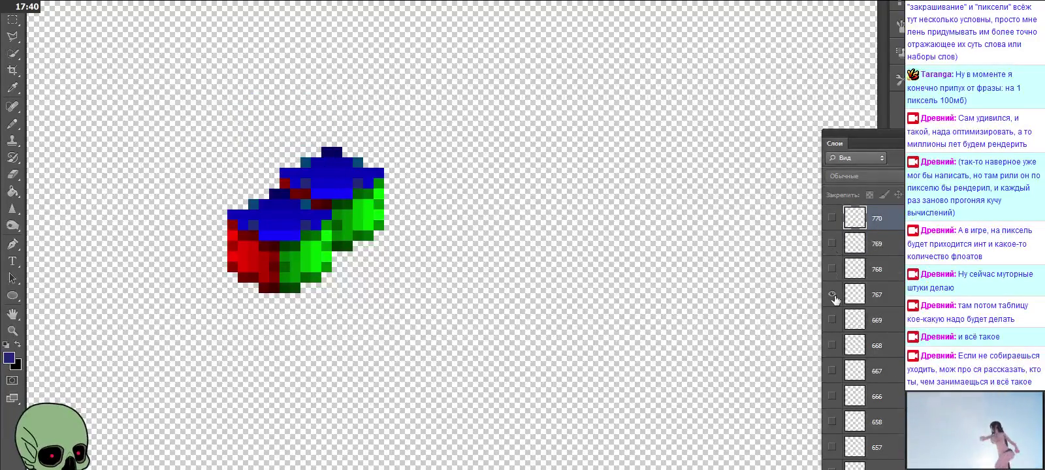
{"action": "left_click", "coordinate": [832, 294]}
Show layer 770's cube and stack pasted cubes Слой 1–4 on top of it.
{"action": "left_click", "coordinate": [832, 218]}
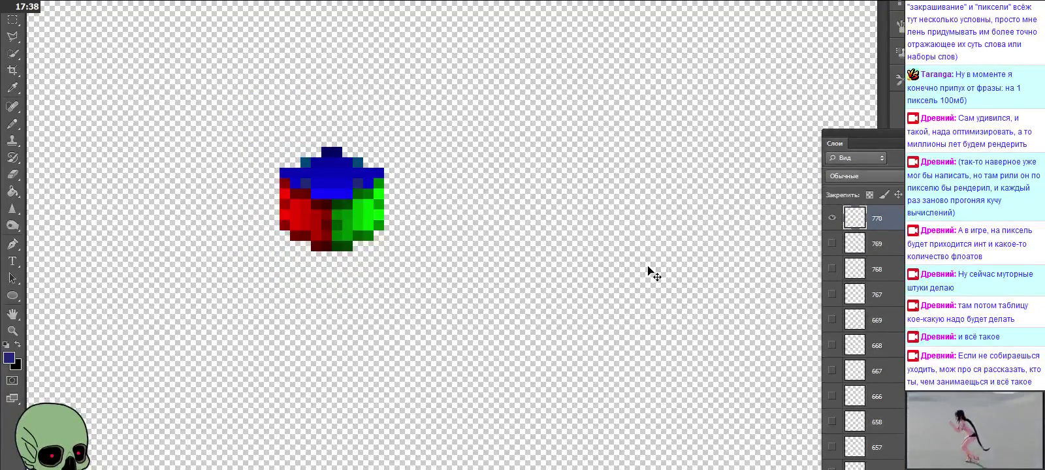
{"action": "scroll", "coordinate": [650, 271], "scroll_direction": "down", "scroll_amount": 5}
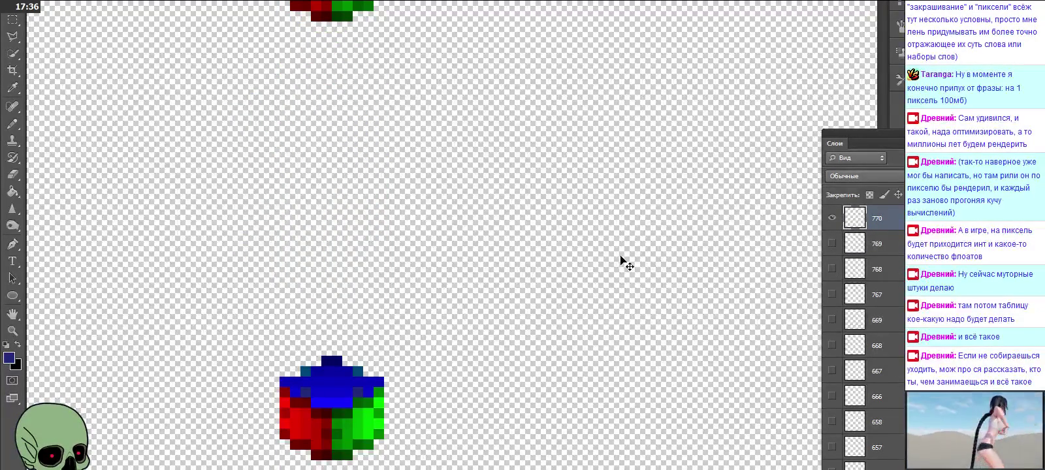
{"action": "scroll", "coordinate": [624, 264], "scroll_direction": "down", "scroll_amount": 2}
{"action": "key", "text": "ctrl+v"}
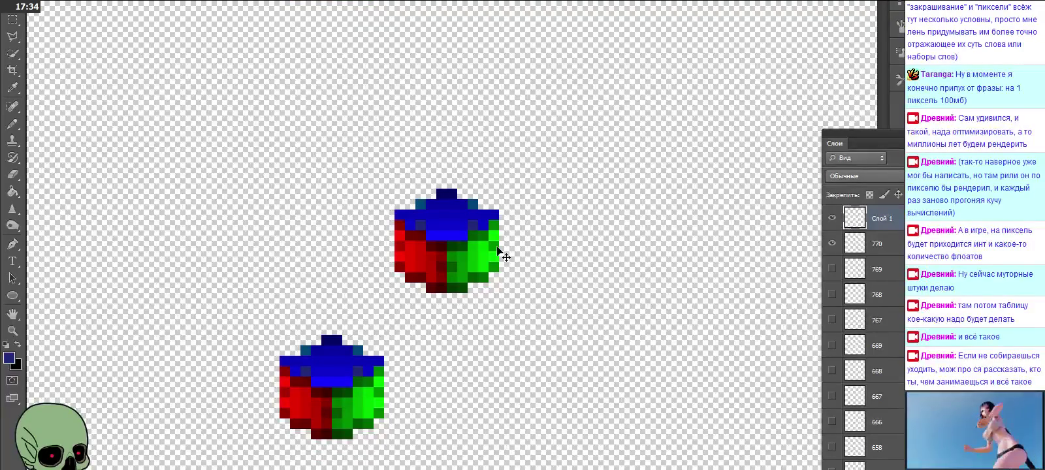
{"action": "mouse_move", "coordinate": [481, 241]}
{"action": "left_mouse_down"}
{"action": "mouse_move", "coordinate": [359, 313]}
{"action": "mouse_move", "coordinate": [366, 336]}
{"action": "left_mouse_up"}
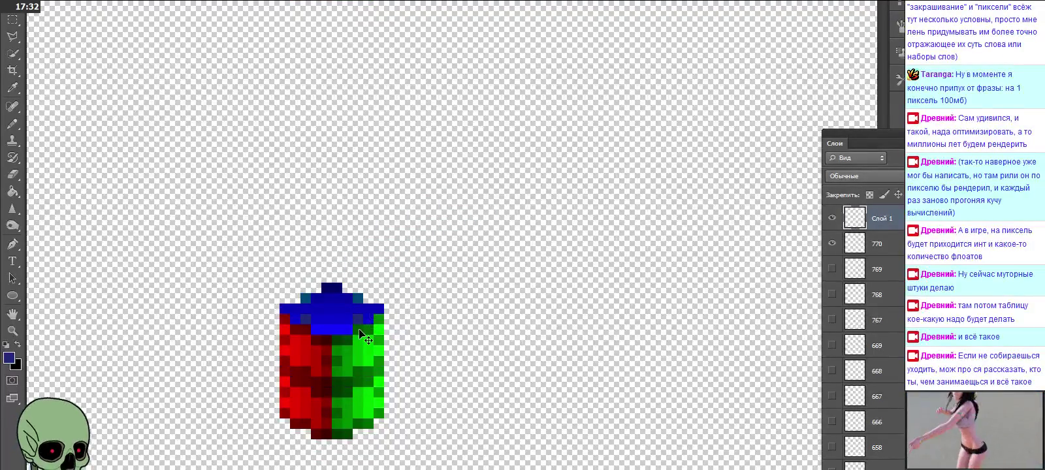
{"action": "key", "text": "ctrl+v"}
{"action": "left_click_drag", "start_coordinate": [446, 261], "coordinate": [330, 299]}
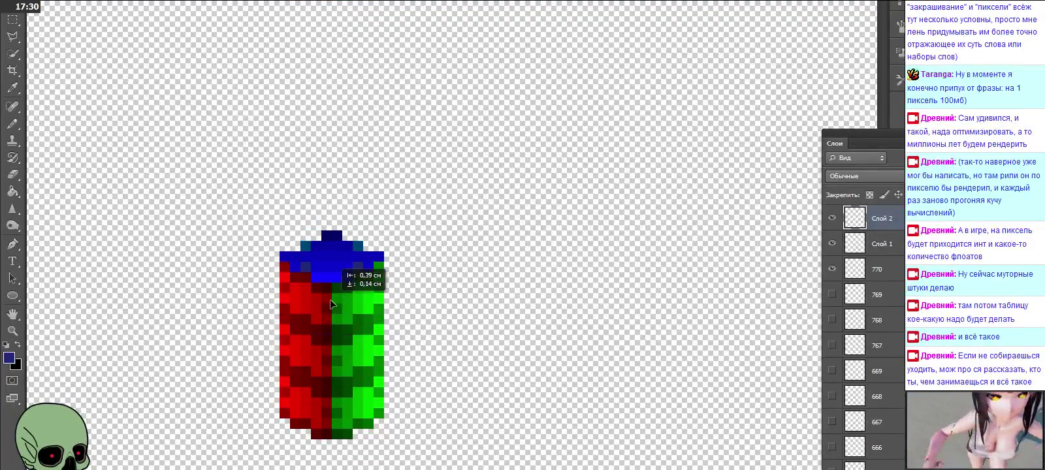
{"action": "left_click_drag", "start_coordinate": [329, 299], "coordinate": [332, 302]}
{"action": "key", "text": "ctrl+v"}
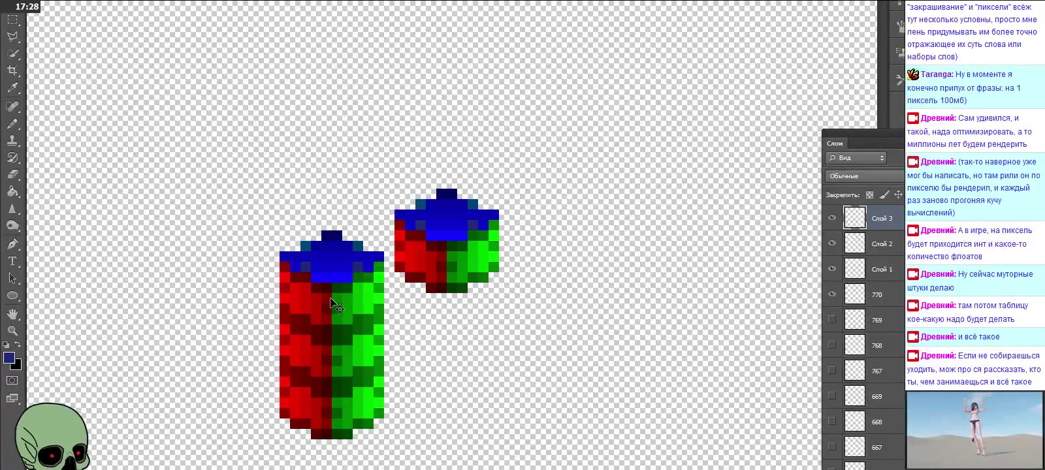
{"action": "left_click_drag", "start_coordinate": [431, 260], "coordinate": [316, 248]}
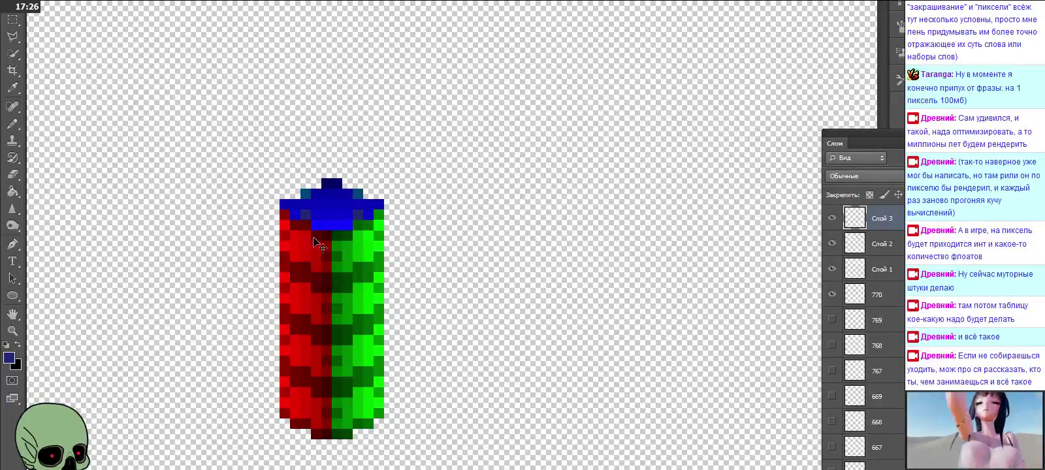
{"action": "key", "text": "ctrl+v"}
{"action": "left_click_drag", "start_coordinate": [386, 245], "coordinate": [270, 132]}
Paste cubes Слой 5, 6 and 7 and stack them on the column top.
{"action": "scroll", "coordinate": [380, 226], "scroll_direction": "up", "scroll_amount": 3}
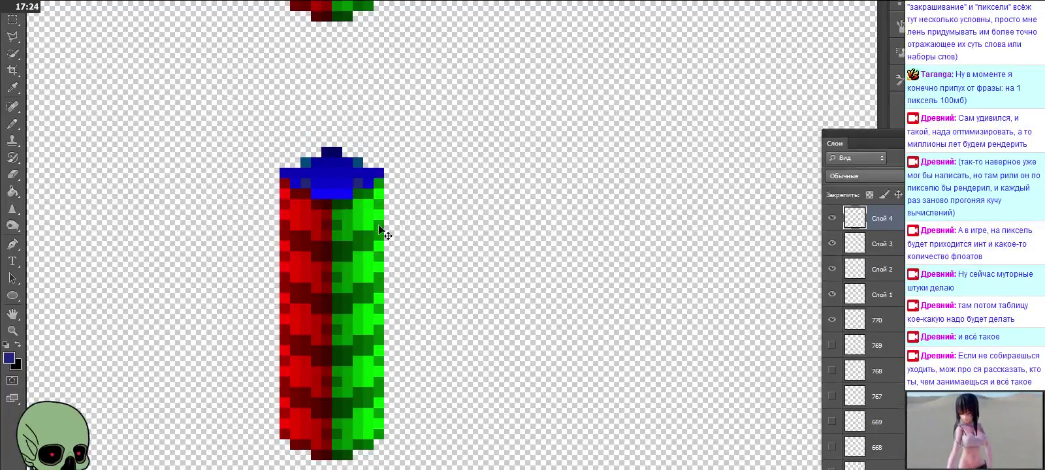
{"action": "key", "text": "ctrl+v"}
{"action": "left_click_drag", "start_coordinate": [450, 279], "coordinate": [335, 226]}
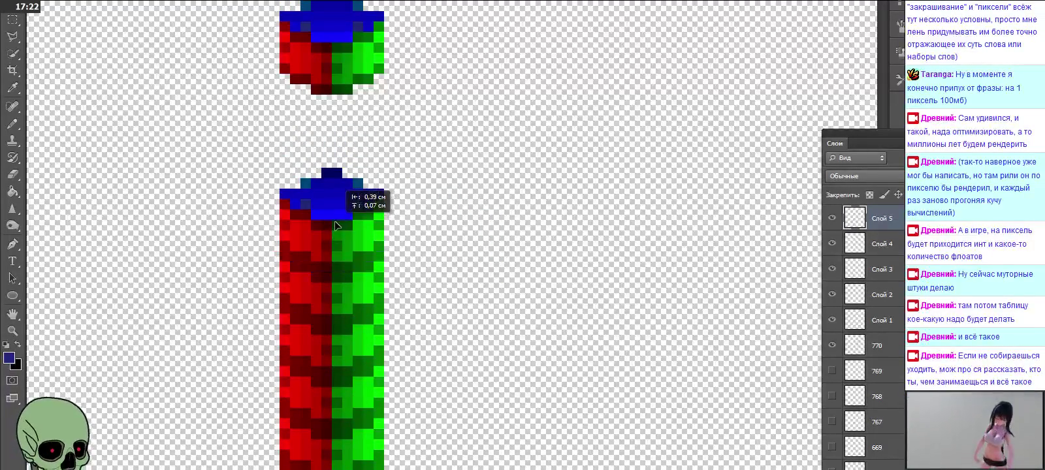
{"action": "key", "text": "ctrl+v"}
{"action": "left_click_drag", "start_coordinate": [467, 282], "coordinate": [354, 184]}
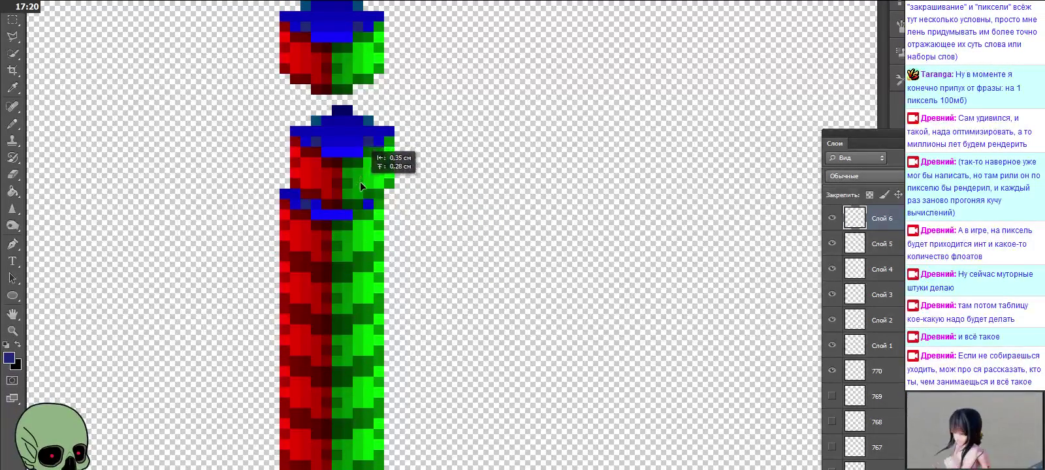
{"action": "key", "text": "ctrl+v"}
{"action": "left_click_drag", "start_coordinate": [457, 243], "coordinate": [342, 111]}
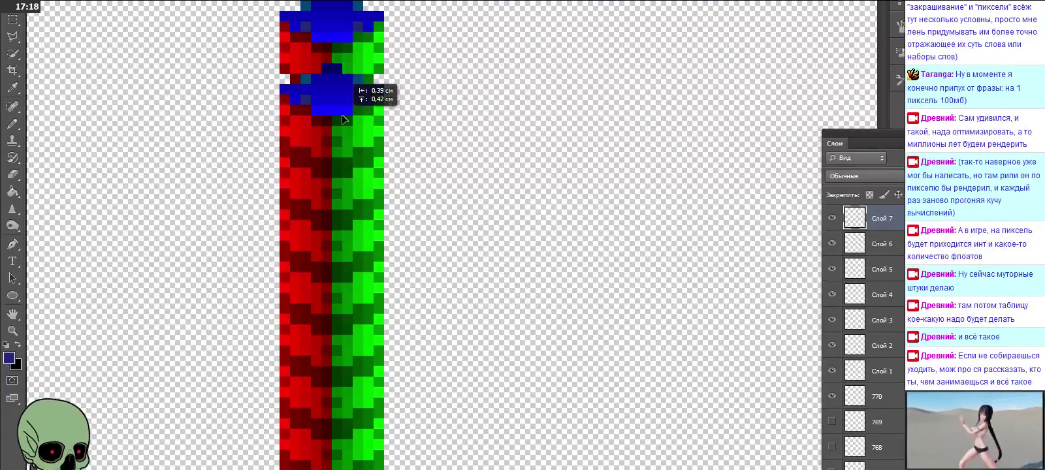
Paste cubes Слой 8 through Слой 11 and stack each on the column top.
{"action": "scroll", "coordinate": [397, 182], "scroll_direction": "up", "scroll_amount": 2}
{"action": "scroll", "coordinate": [397, 182], "scroll_direction": "up", "scroll_amount": 1}
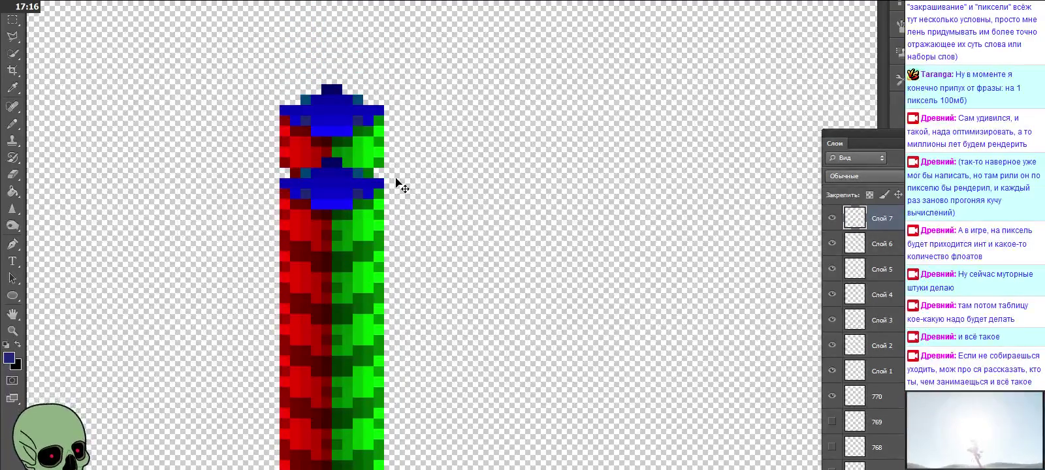
{"action": "key", "text": "ctrl+v"}
{"action": "left_click_drag", "start_coordinate": [442, 212], "coordinate": [326, 108]}
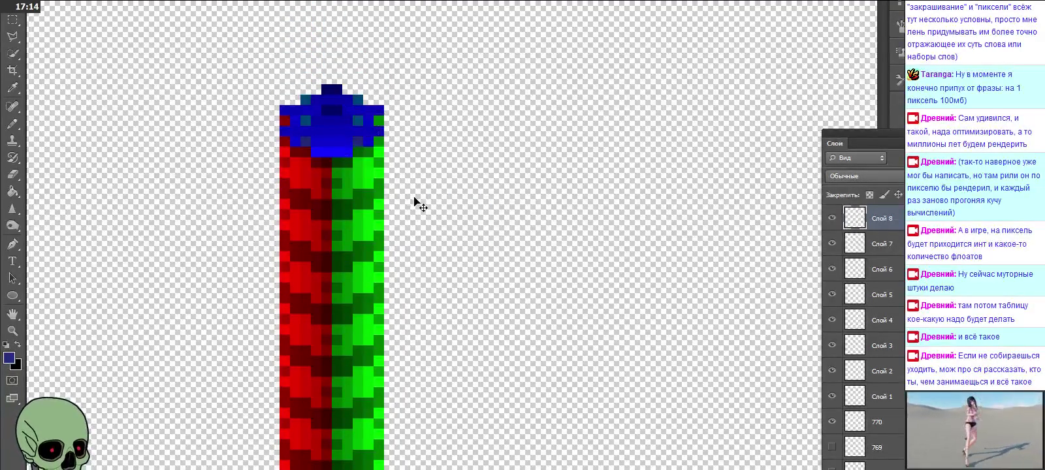
{"action": "key", "text": "ctrl+v"}
{"action": "left_click_drag", "start_coordinate": [476, 252], "coordinate": [360, 108]}
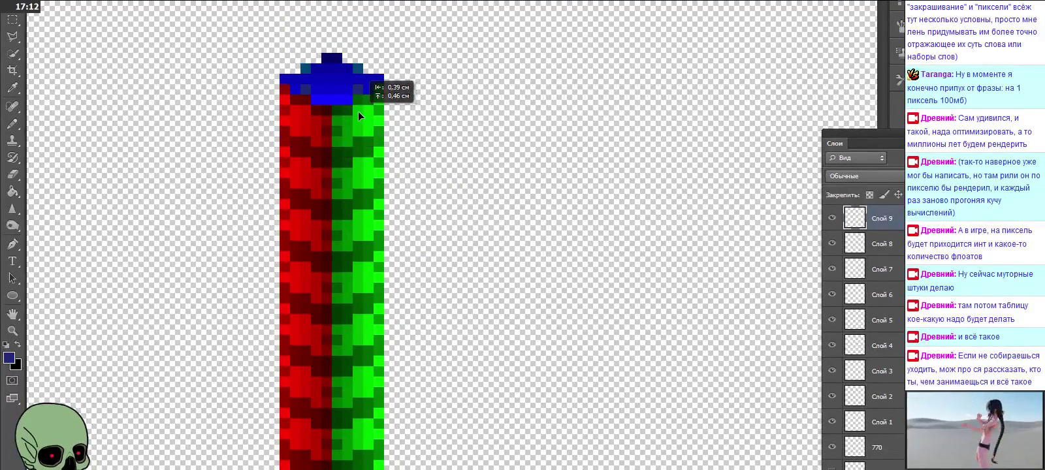
{"action": "scroll", "coordinate": [396, 168], "scroll_direction": "up", "scroll_amount": 2}
{"action": "key", "text": "ctrl+v"}
{"action": "left_click_drag", "start_coordinate": [438, 259], "coordinate": [334, 156]}
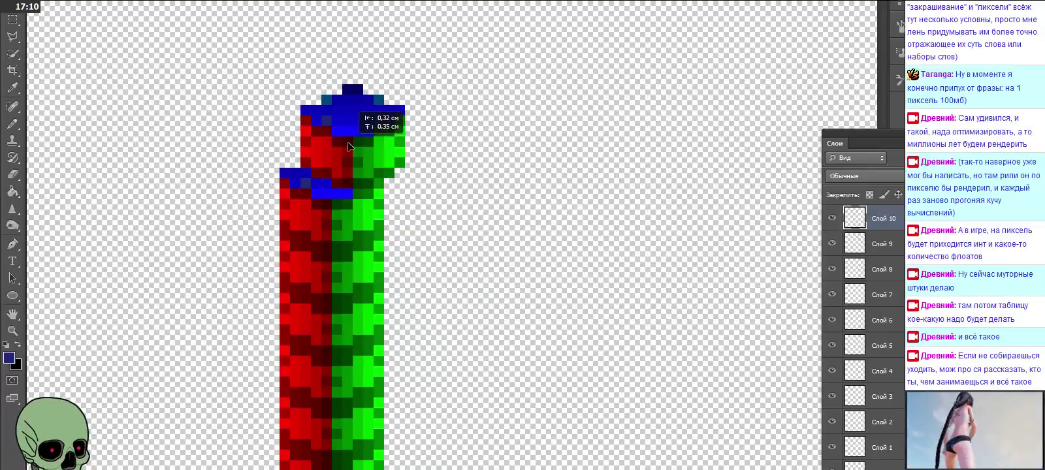
{"action": "key", "text": "ctrl+v"}
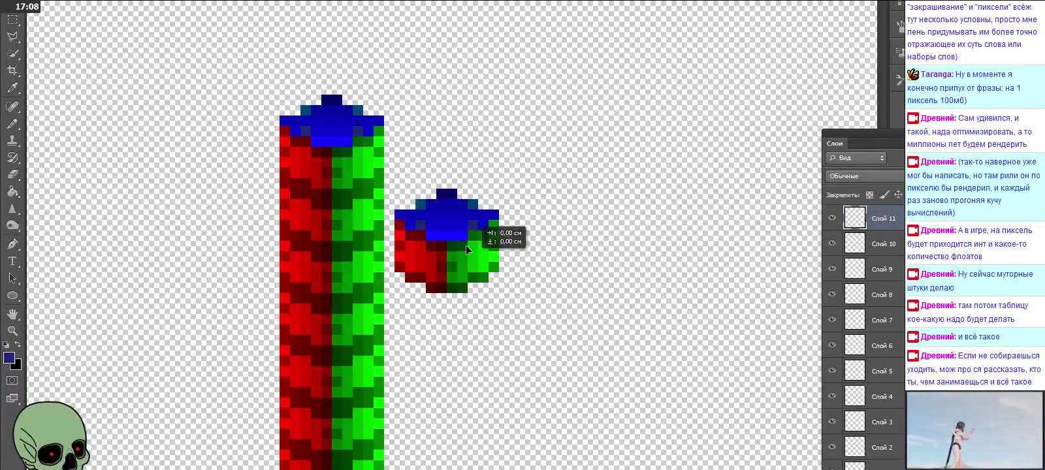
{"action": "left_click_drag", "start_coordinate": [466, 245], "coordinate": [360, 113]}
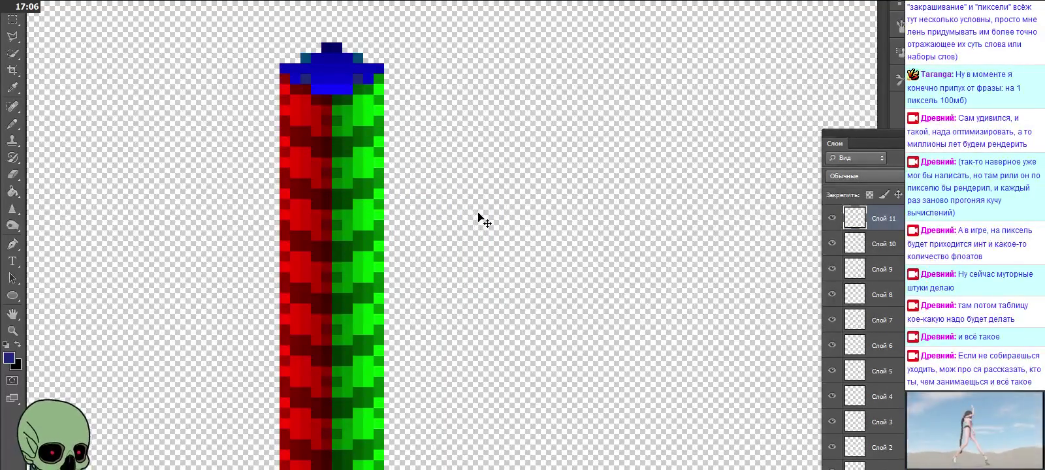
{"action": "scroll", "coordinate": [862, 294], "scroll_direction": "down", "scroll_amount": 2}
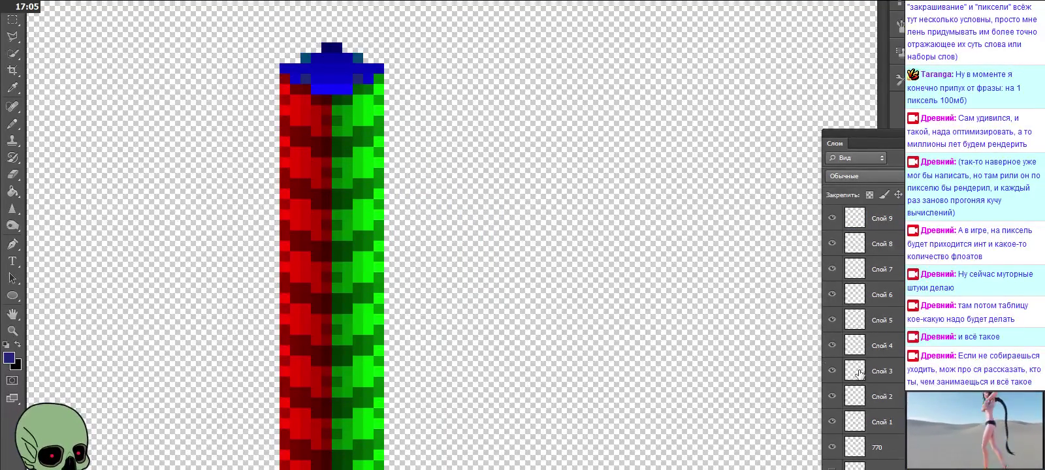
Hide the Слой 4, 5, 8, 9 and 10 cubes and add a new empty layer.
{"action": "left_click", "coordinate": [832, 345]}
{"action": "left_click_drag", "start_coordinate": [831, 320], "coordinate": [832, 297]}
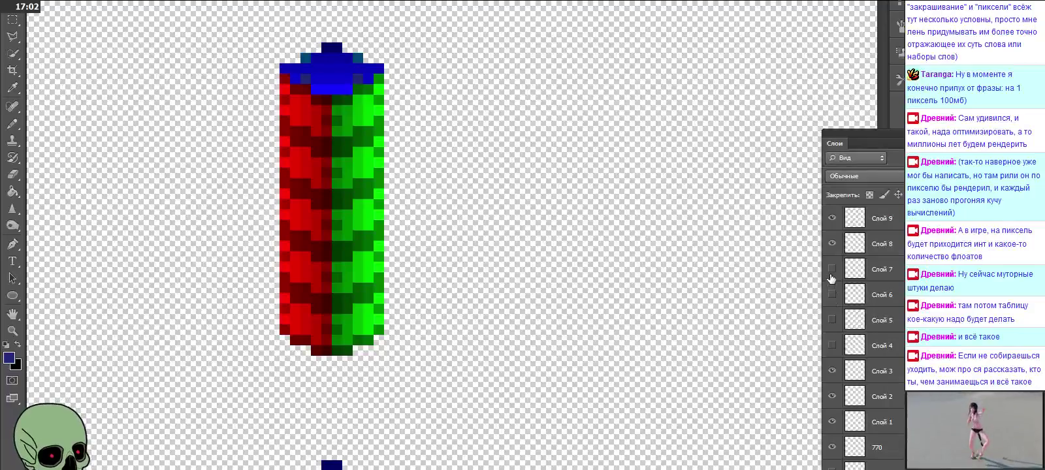
{"action": "scroll", "coordinate": [832, 279], "scroll_direction": "up", "scroll_amount": 1}
{"action": "left_click", "coordinate": [833, 269]}
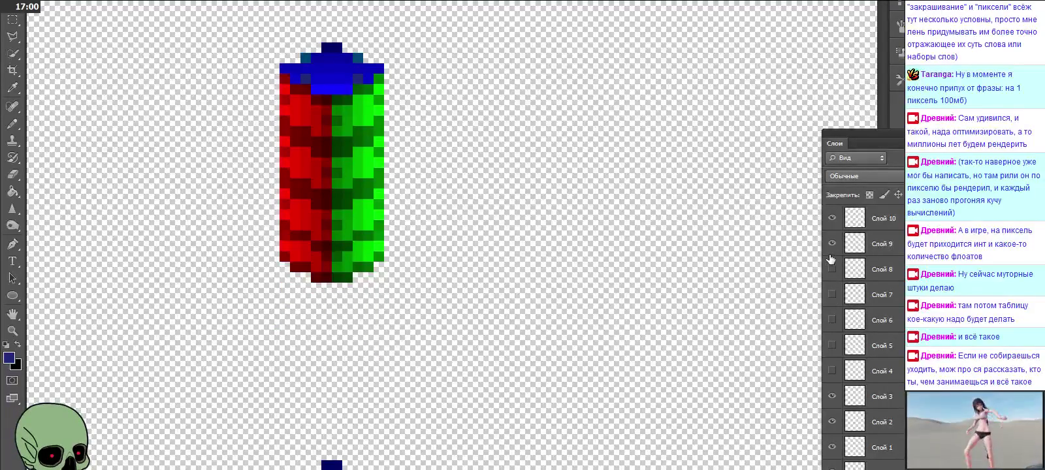
{"action": "left_click", "coordinate": [832, 244]}
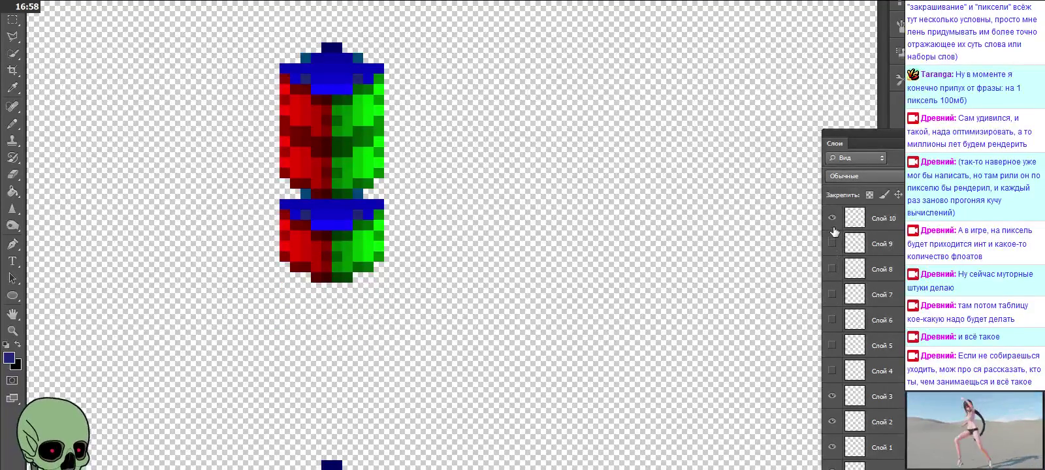
{"action": "left_click", "coordinate": [832, 218]}
{"action": "key", "text": "ctrl+shift+alt+n"}
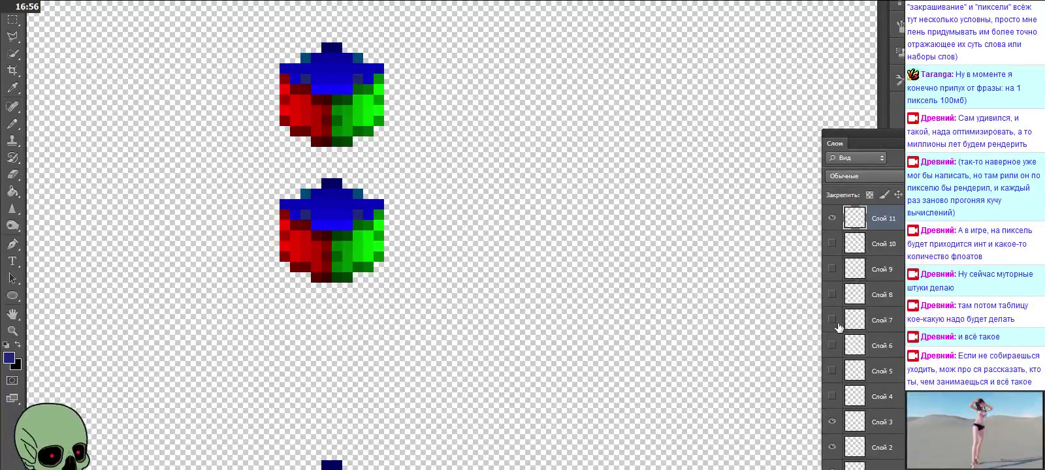
Compare Слой 7, leaving it hidden and Слой 6 visible, and make Слой 7 active.
{"action": "left_click", "coordinate": [832, 319]}
{"action": "left_click", "coordinate": [832, 320]}
{"action": "left_click", "coordinate": [832, 346]}
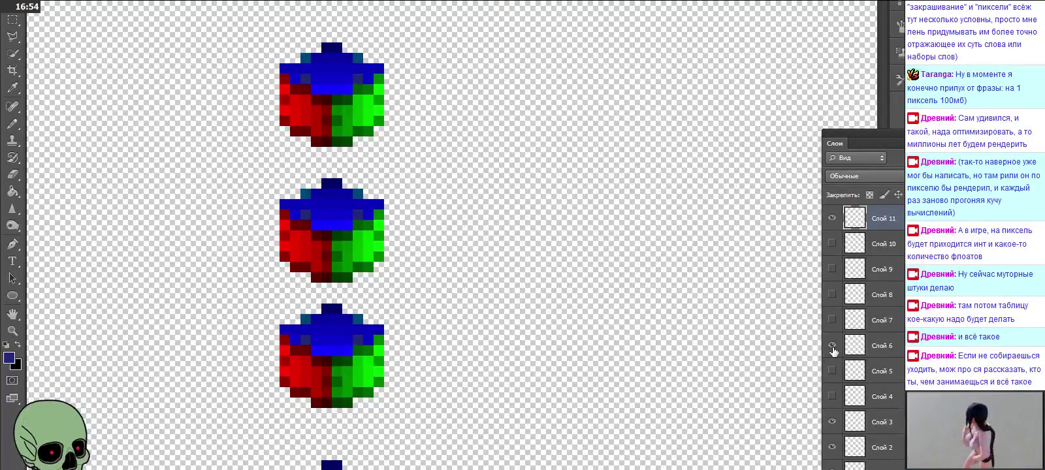
{"action": "left_click", "coordinate": [833, 320]}
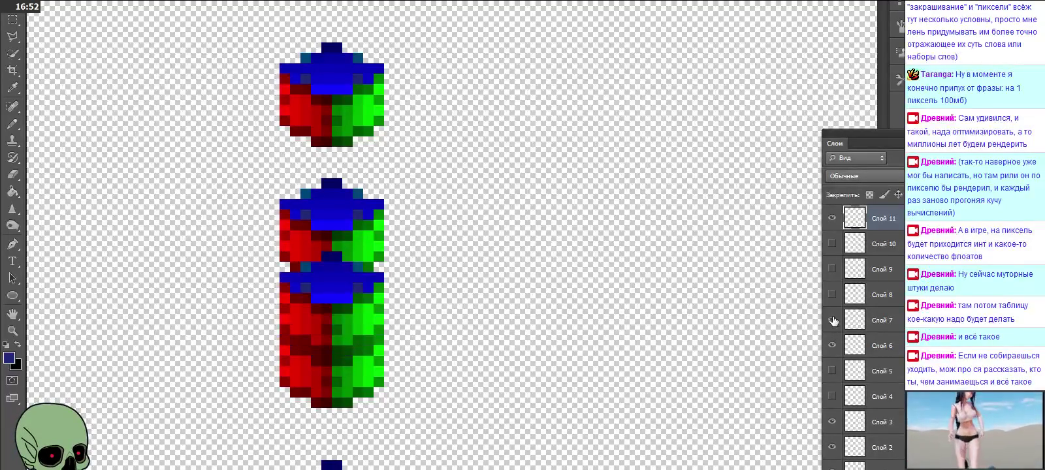
{"action": "left_click", "coordinate": [832, 319]}
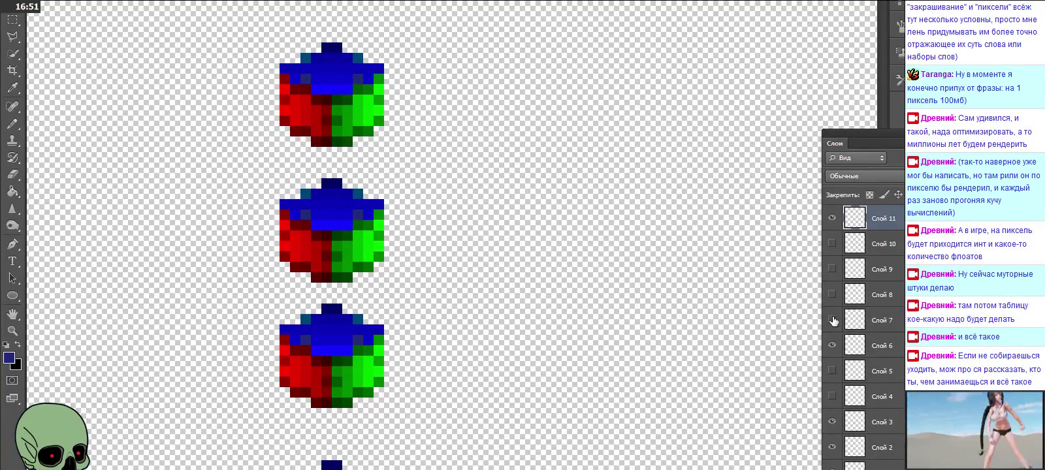
{"action": "left_click", "coordinate": [902, 320]}
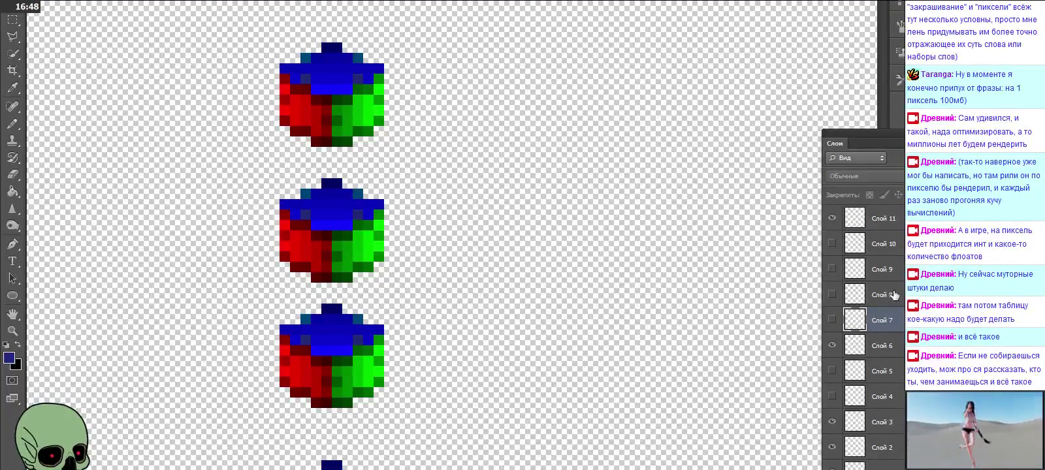
{"action": "scroll", "coordinate": [863, 300], "scroll_direction": "down", "scroll_amount": 1}
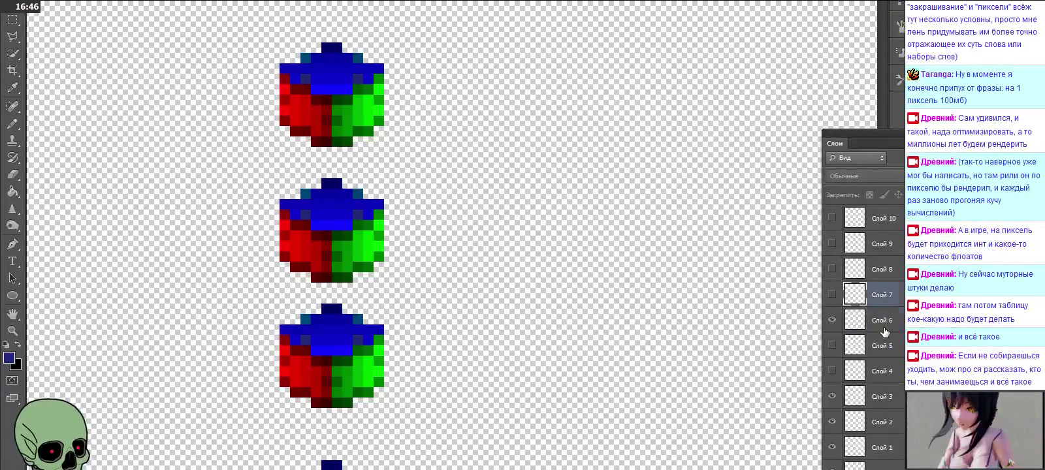
{"action": "scroll", "coordinate": [886, 335], "scroll_direction": "down", "scroll_amount": 1}
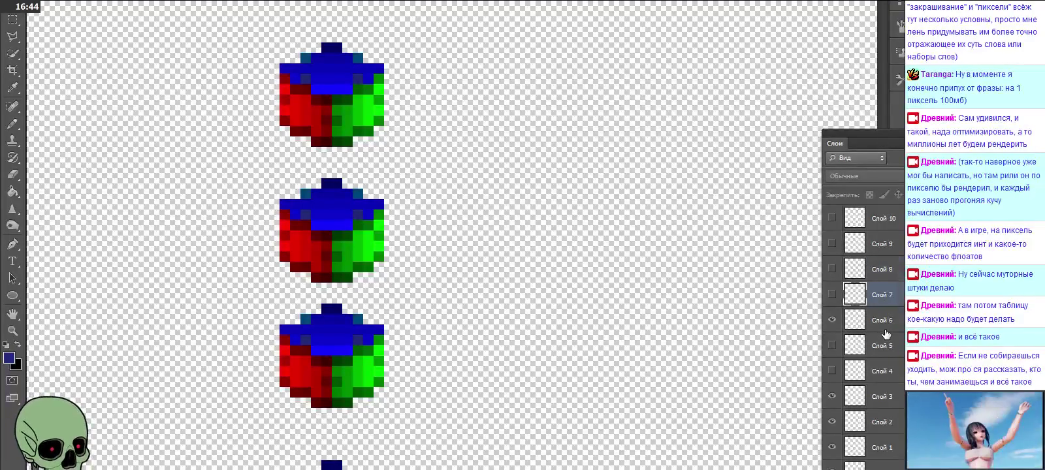
{"action": "scroll", "coordinate": [886, 335], "scroll_direction": "up", "scroll_amount": 2}
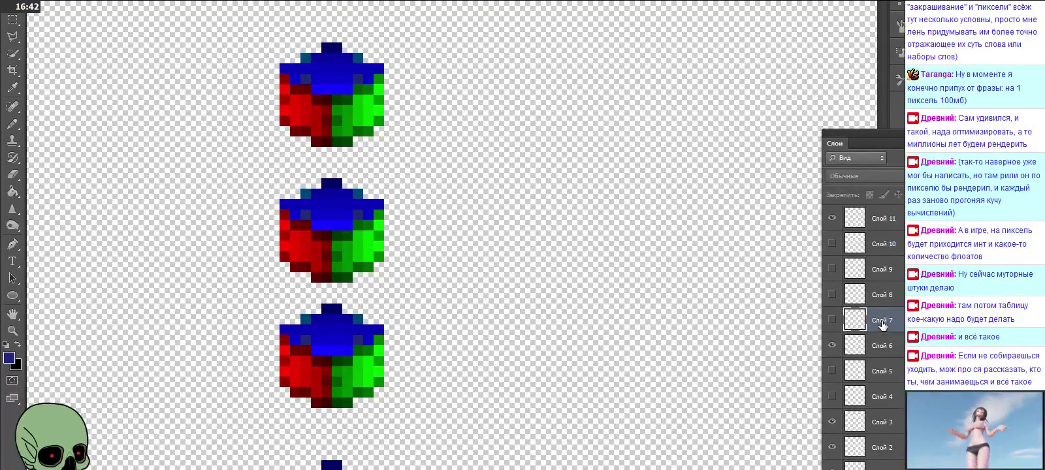
Rename Слой 7 to 777 and Слой 8 to 778, and begin renaming Слой 9.
{"action": "double_click", "coordinate": [882, 322]}
{"action": "type", "text": "777"}
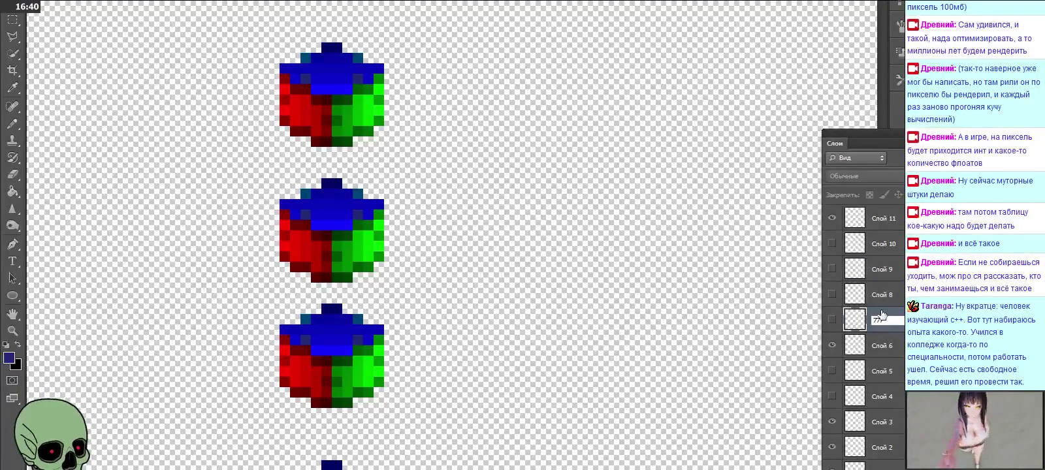
{"action": "left_click", "coordinate": [881, 300]}
{"action": "type", "text": "778"}
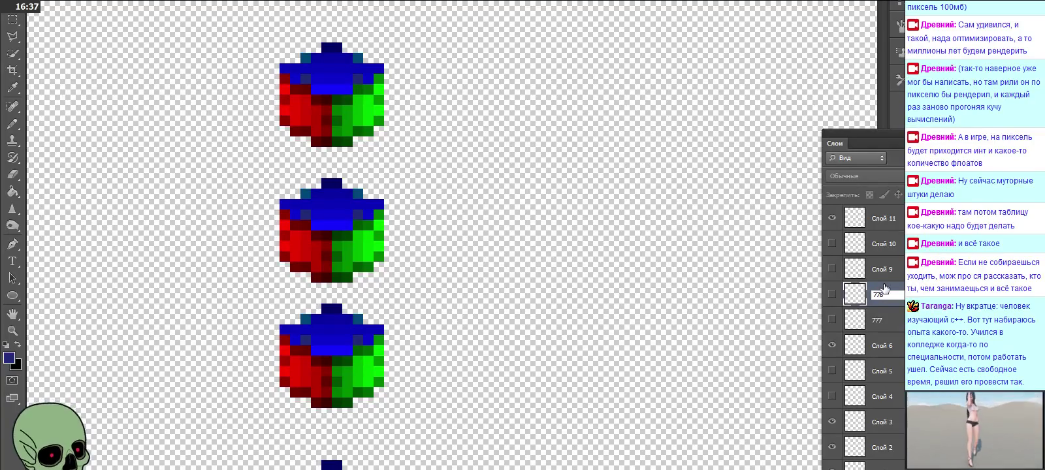
{"action": "key", "text": "Return"}
{"action": "double_click", "coordinate": [883, 270]}
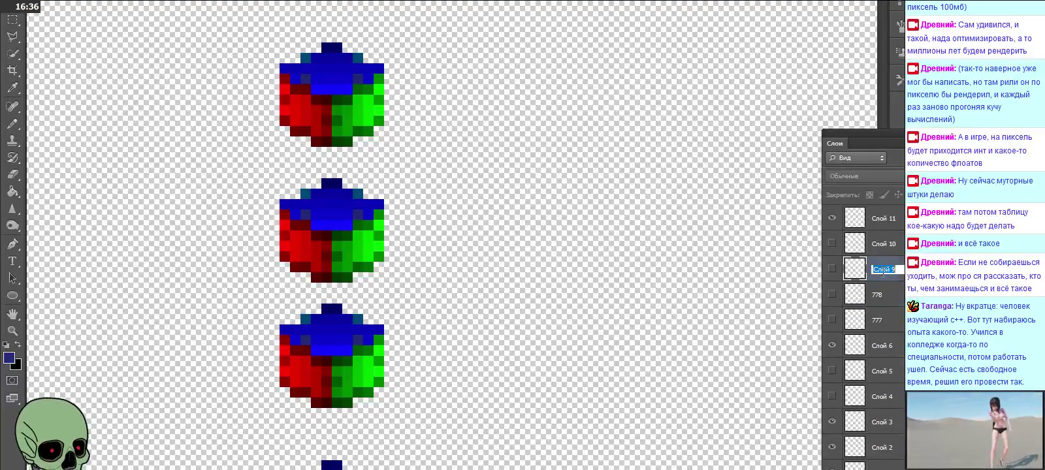